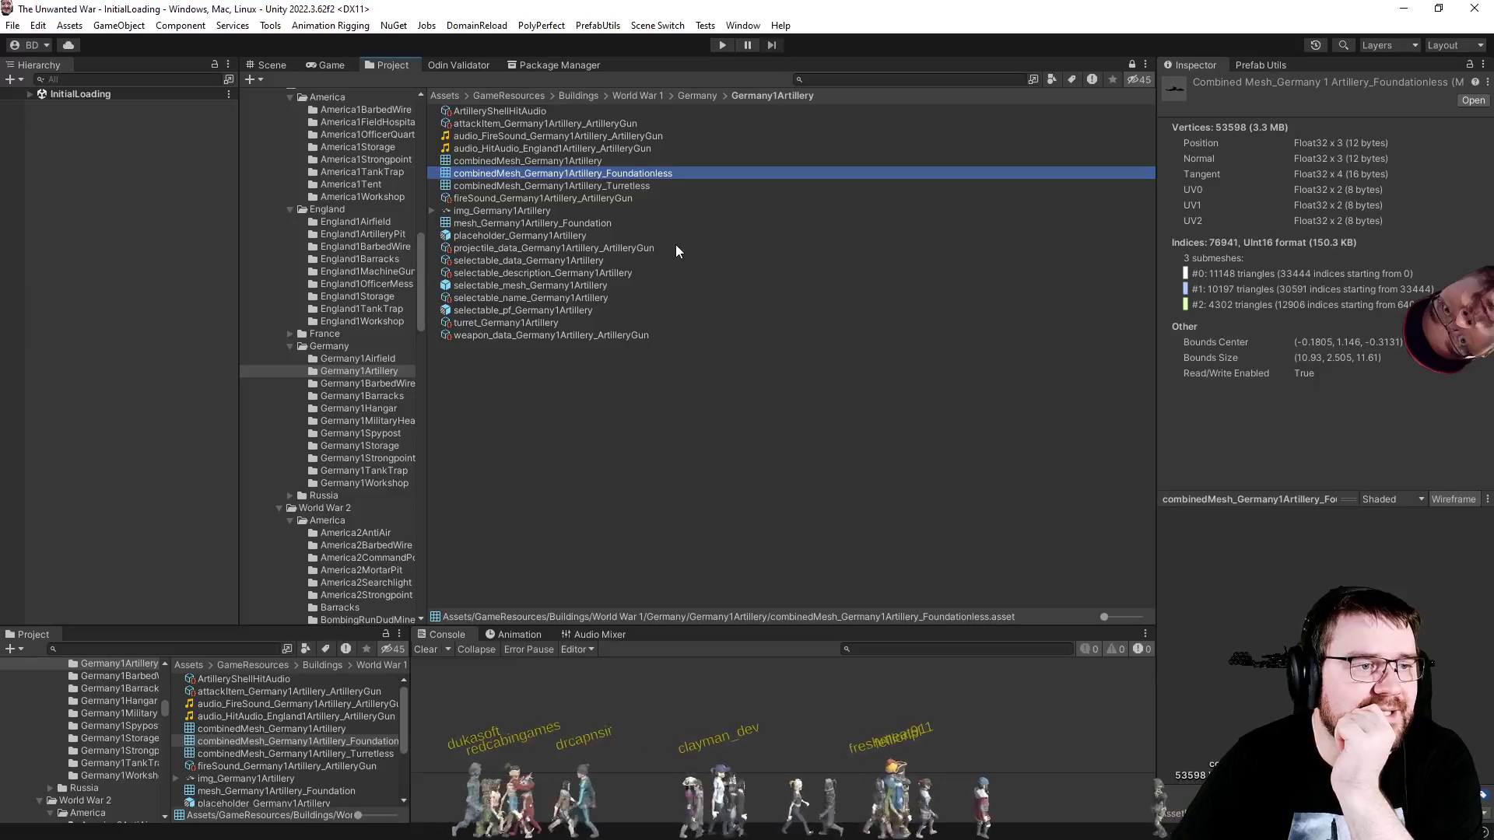
Step: Flip between the Foundationless (three submeshes) and Turretless (two submeshes) combined meshes, then return to Visual Studio
key(Down)
key(Up)
key(Down)
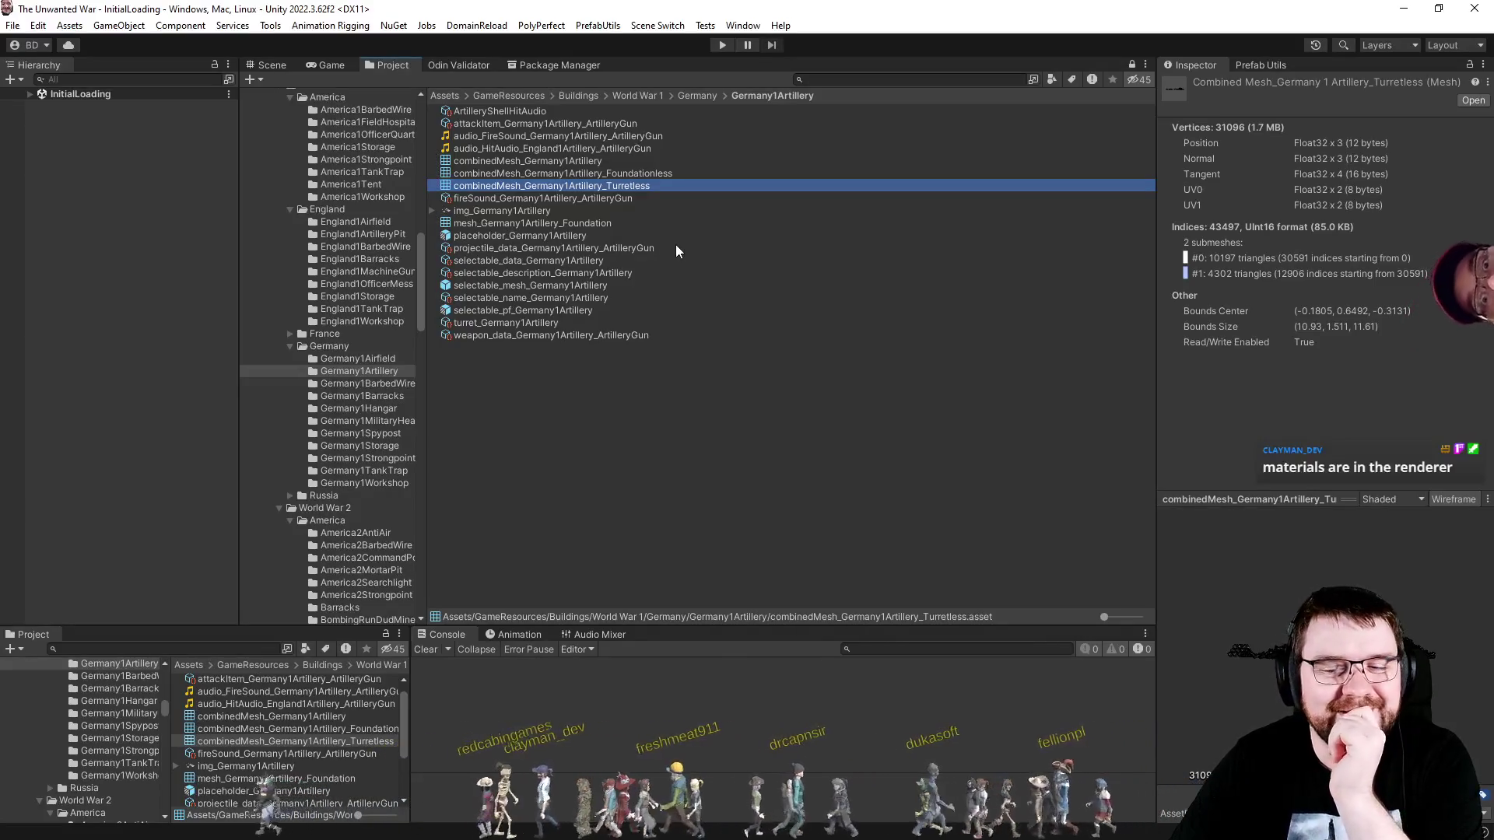
key(Up)
key(Down)
key(Up)
key(Down)
key(Up)
key(Down)
key(Up)
key(Down)
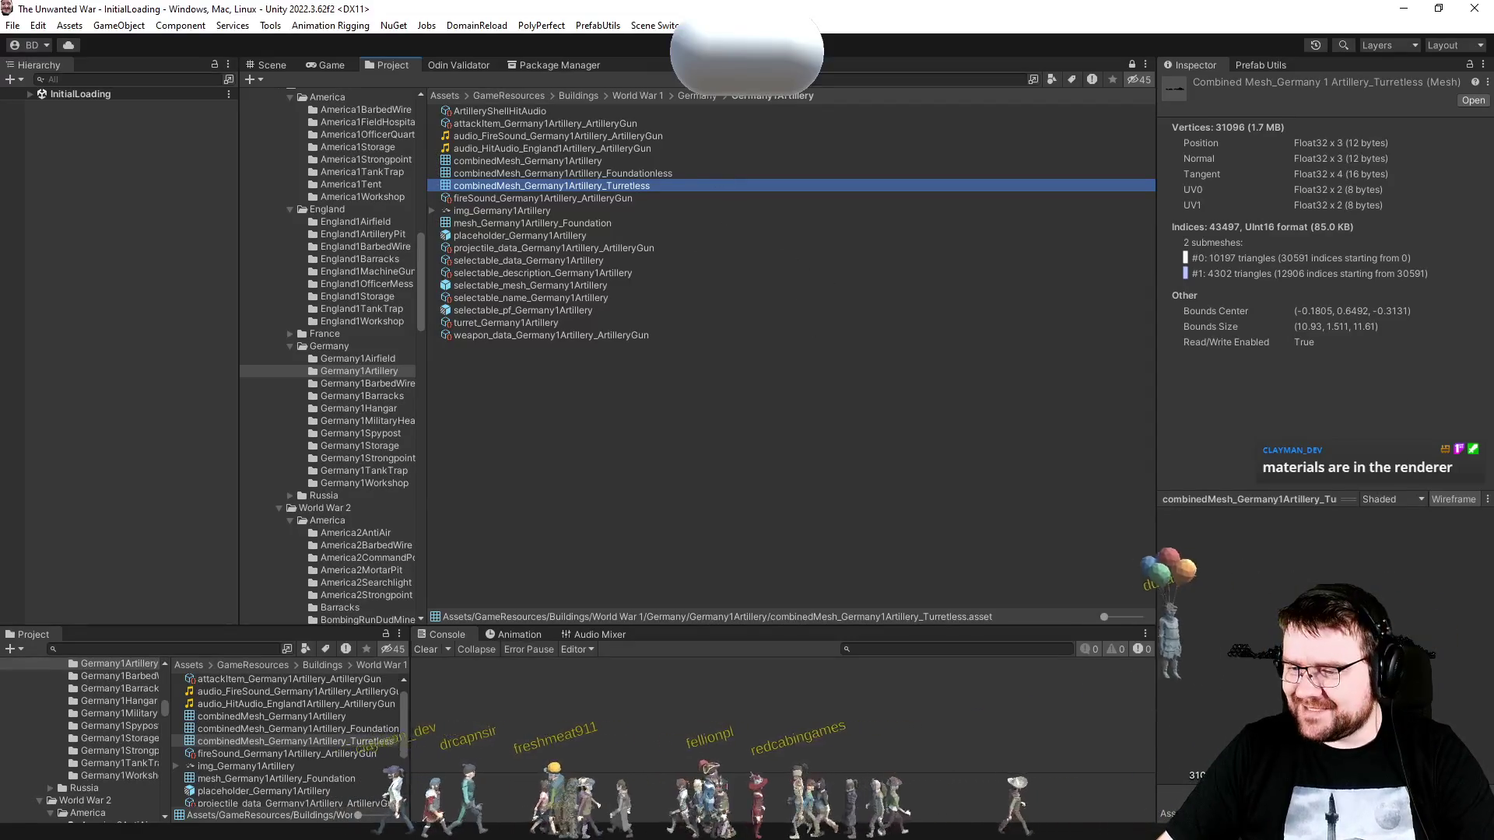
key(alt+Tab)
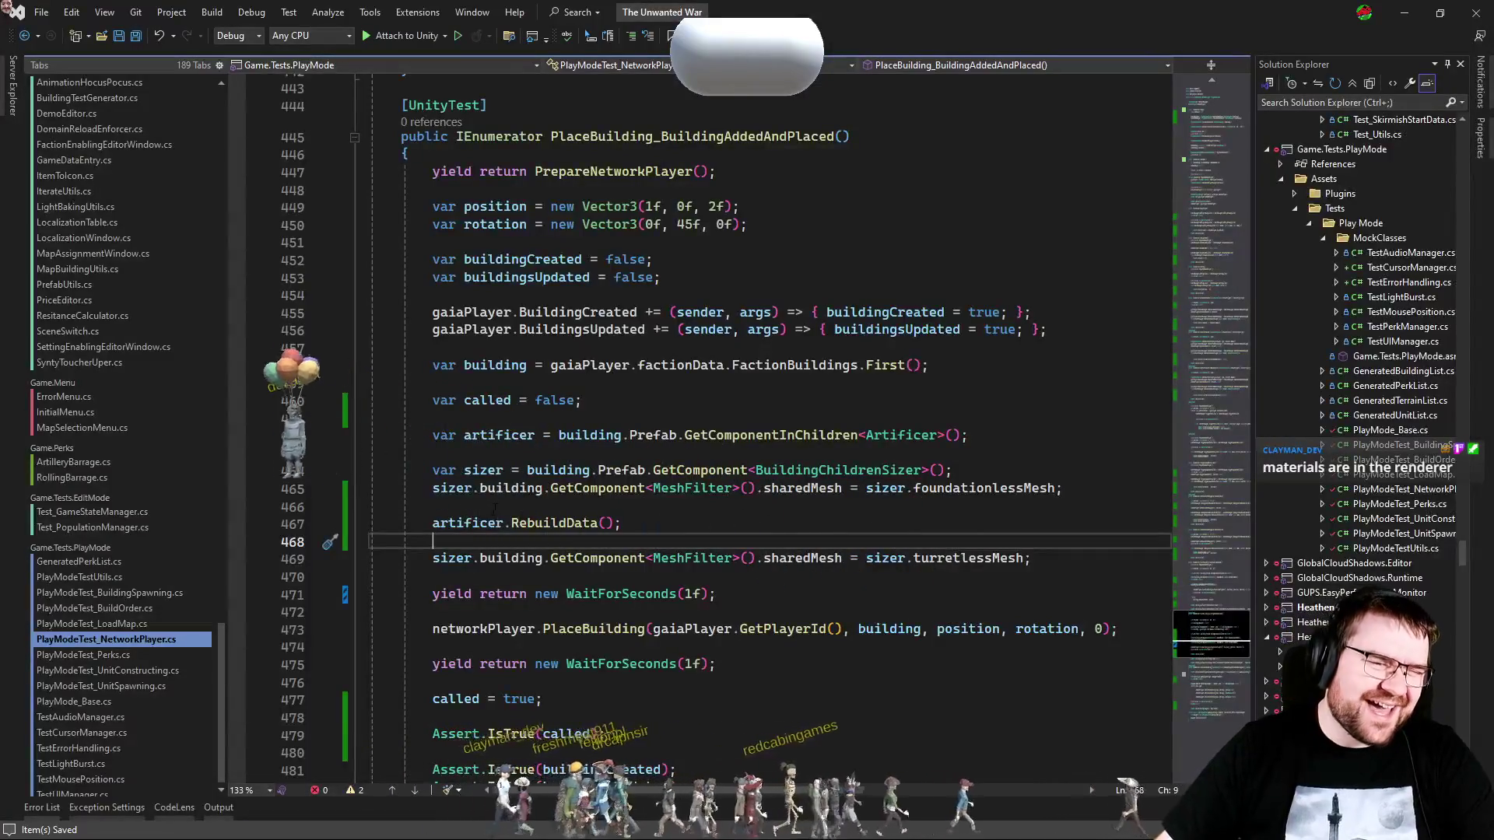
Step: Cycle through open files back to PlayModeTest_NetworkPlayer and start a code search with Ctrl+T
scroll(767, 340, down, 4)
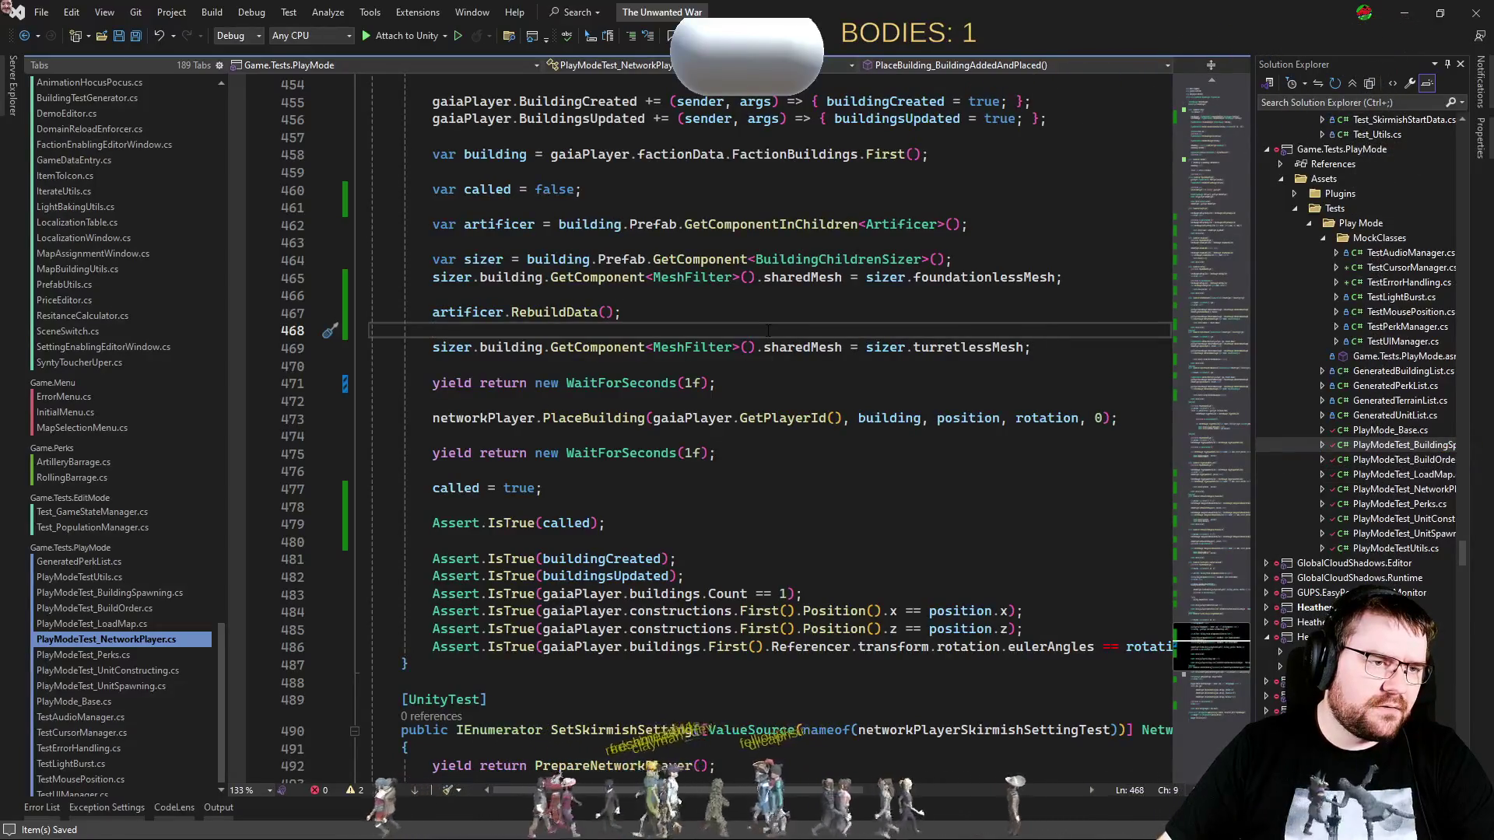
key(ctrl+Tab)
key(ctrl+Tab)
key(ctrl+Tab)
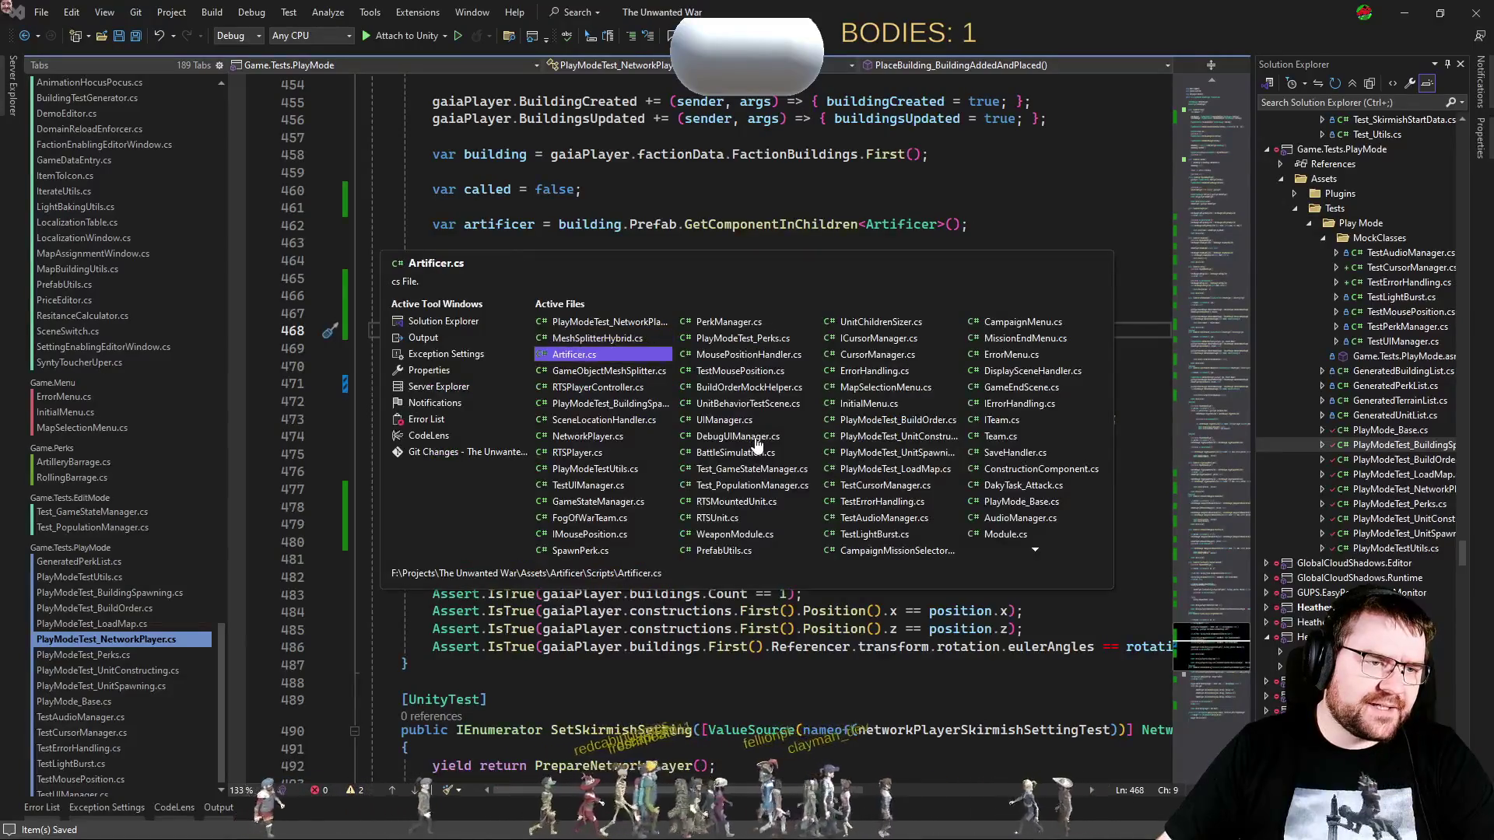
key(ctrl+Tab)
key(ctrl+shift+Tab)
key(ctrl+shift+Tab)
key(ctrl+shift+Tab)
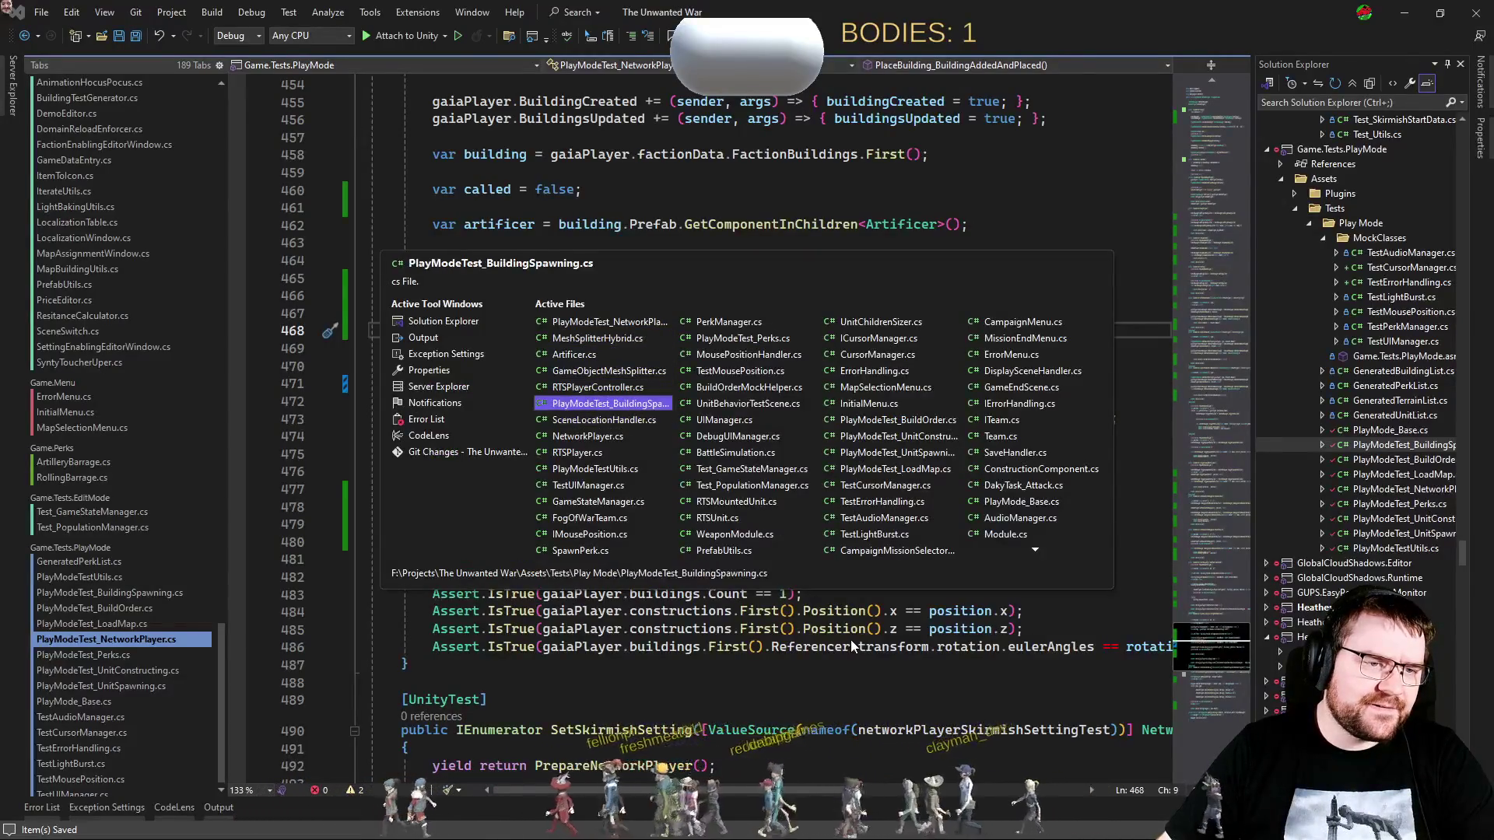
key(ctrl+shift+Tab)
key(ctrl+shift+Tab)
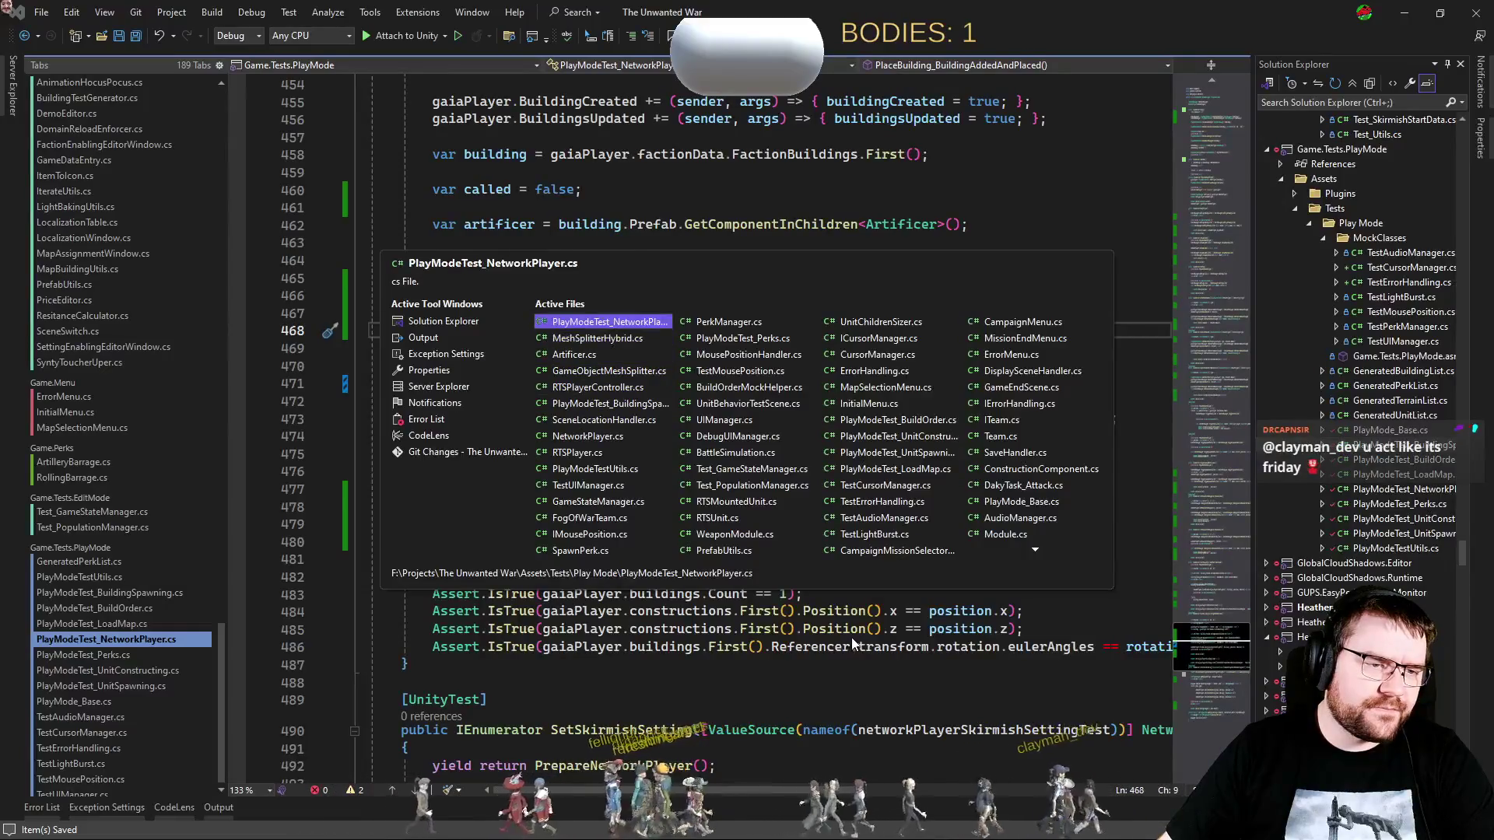
key(ctrl+t)
Step: Search for 'prefabutils', open PrefabUtils.cs and scroll to CombineAllMeshesAndSetSizes
text(prefabutils)
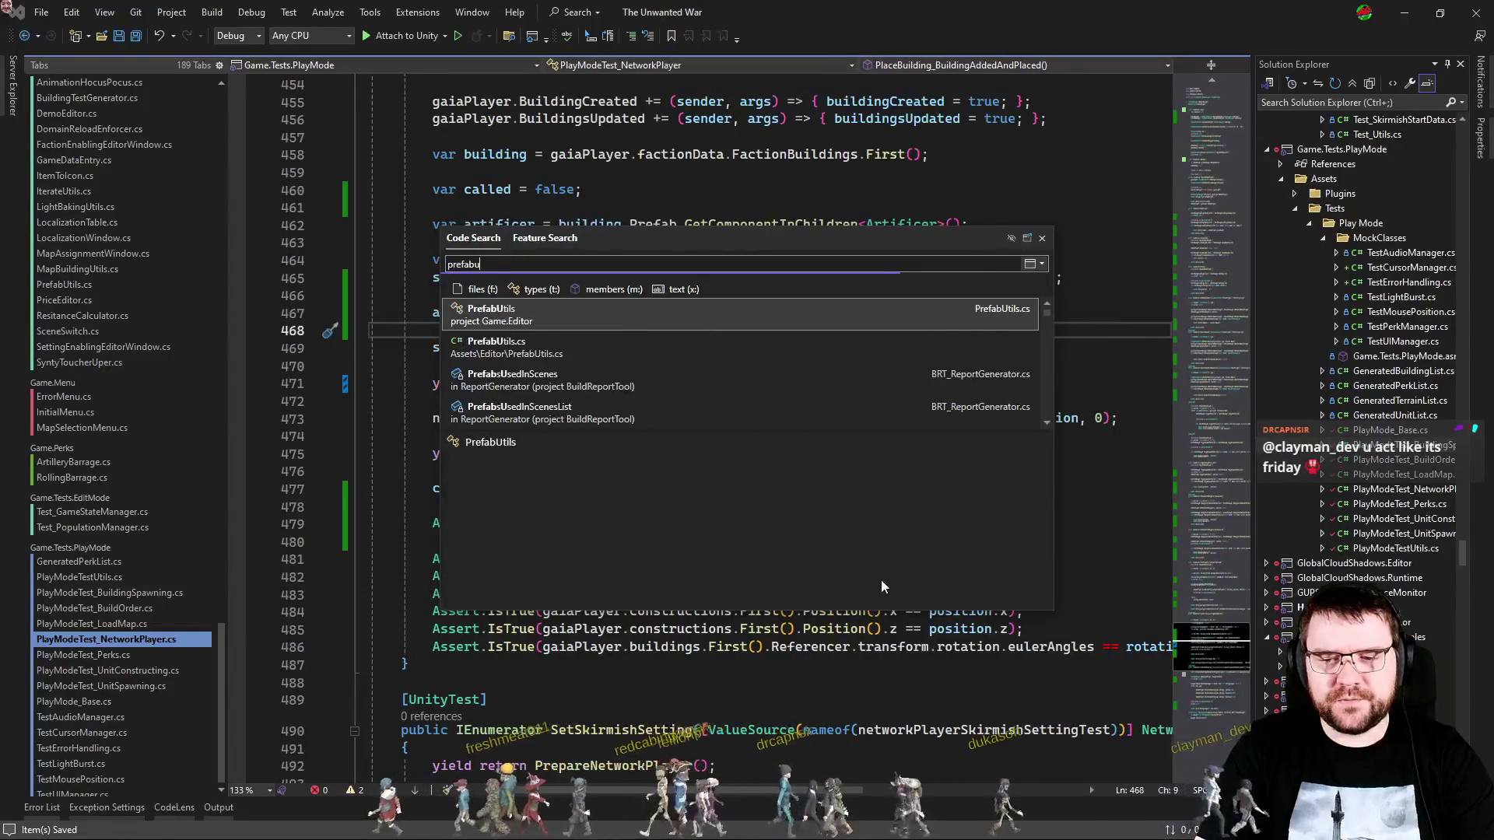
key(Return)
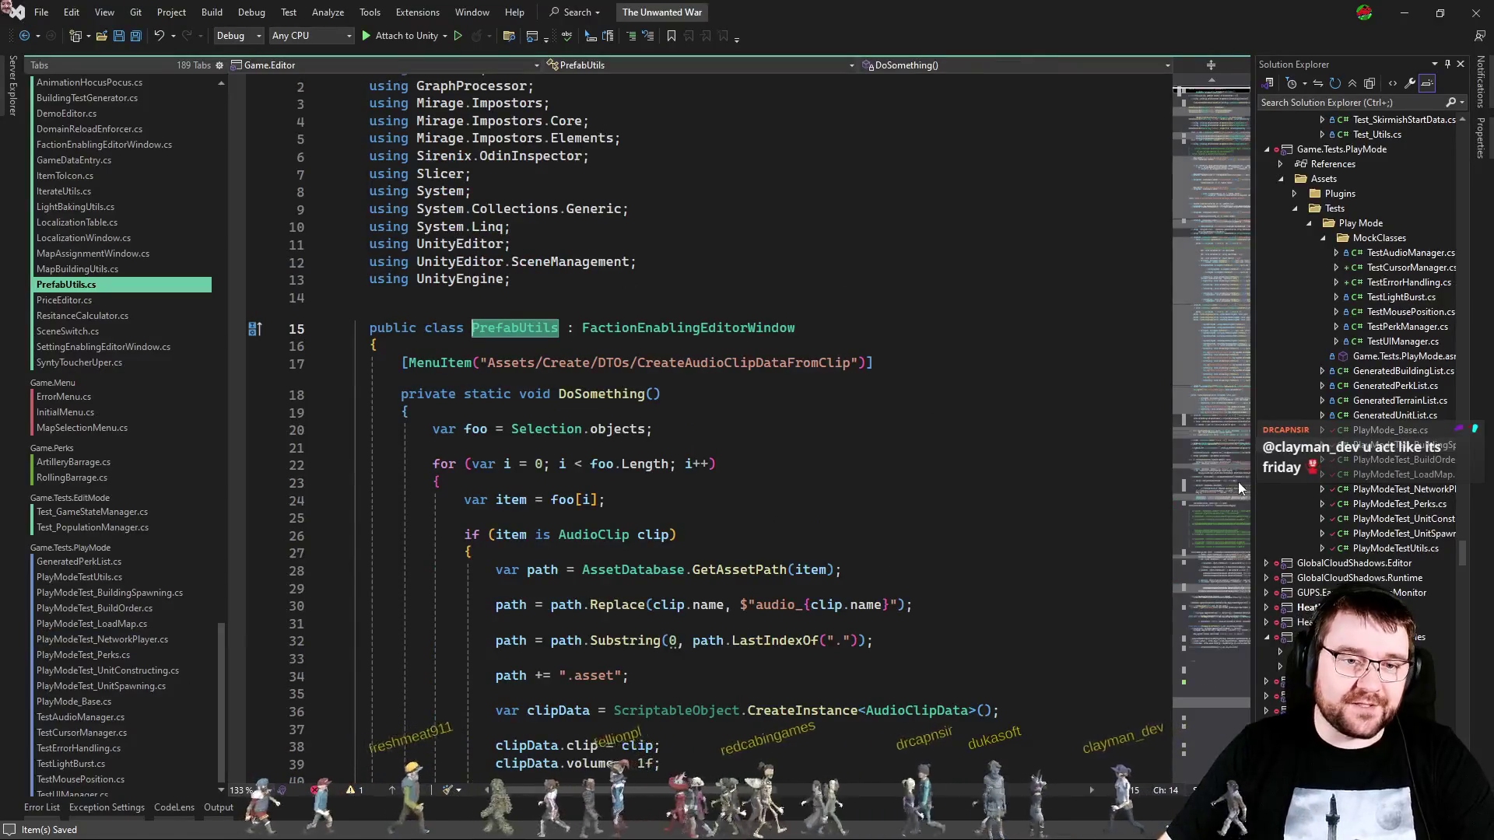
scroll(883, 581, down, 12)
scroll(1050, 436, down, 1)
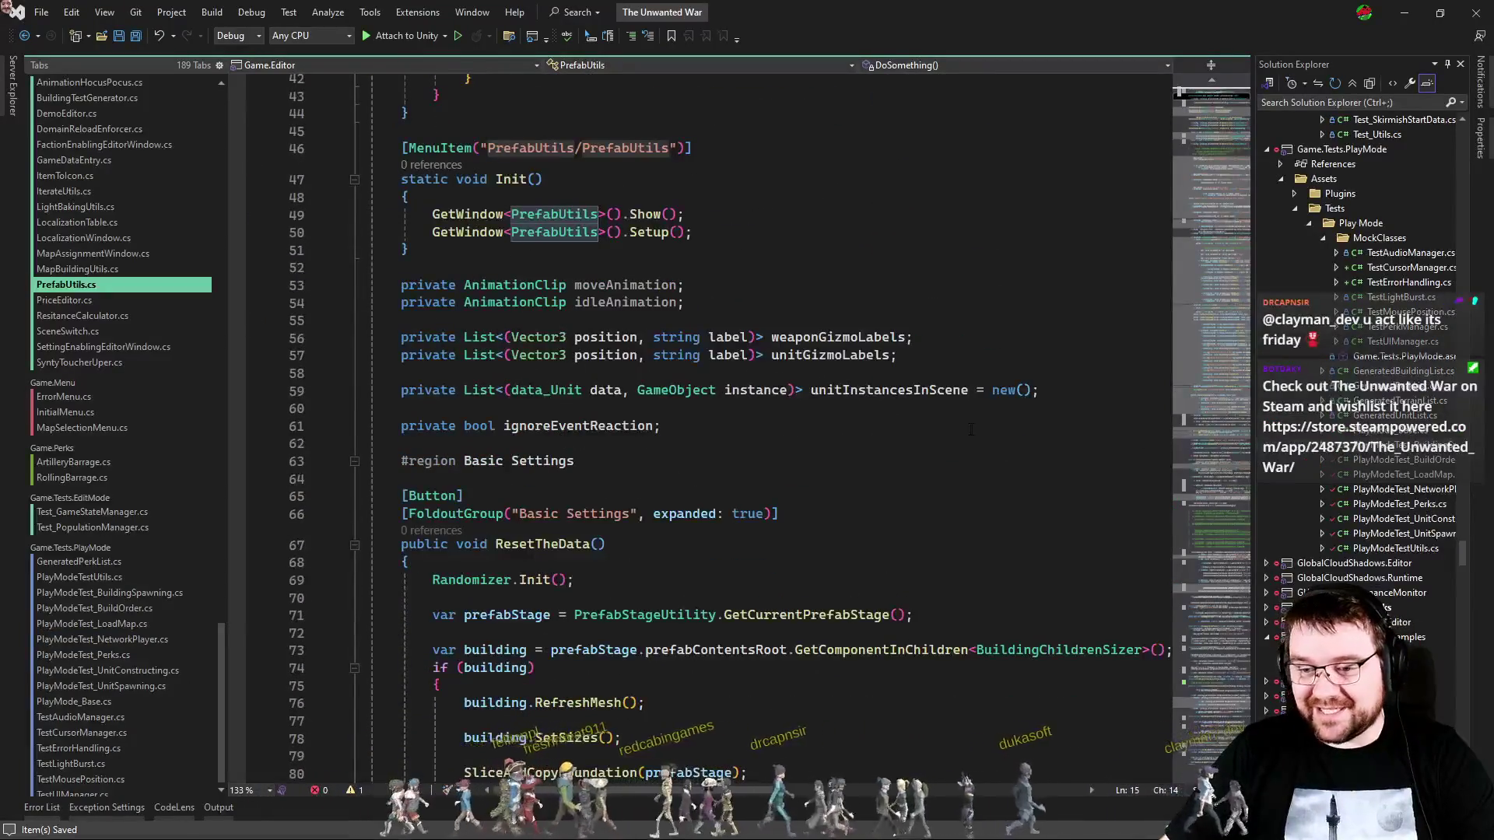
scroll(818, 408, down, 5)
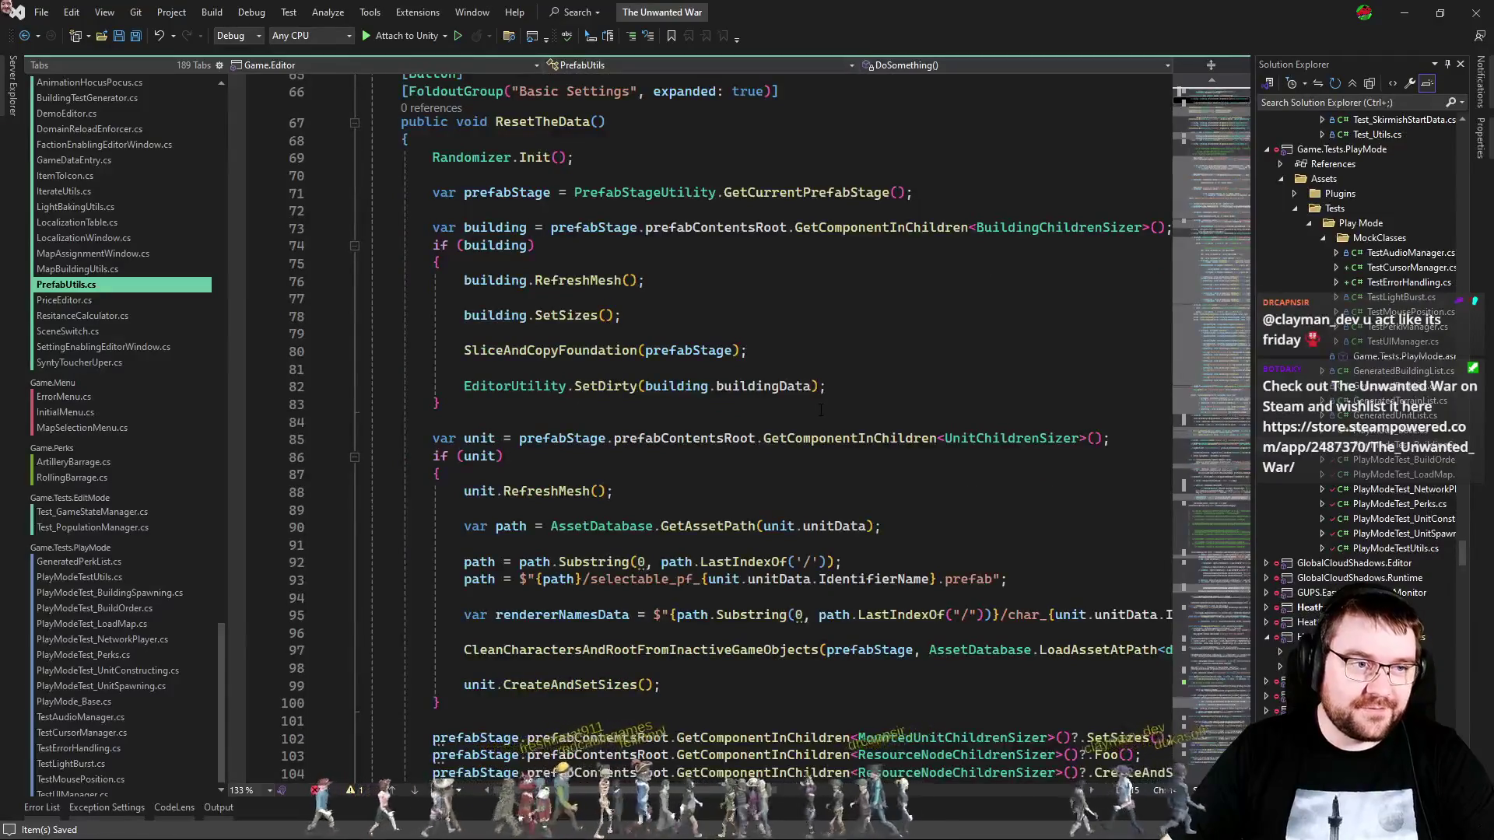
scroll(821, 409, down, 13)
scroll(825, 410, down, 6)
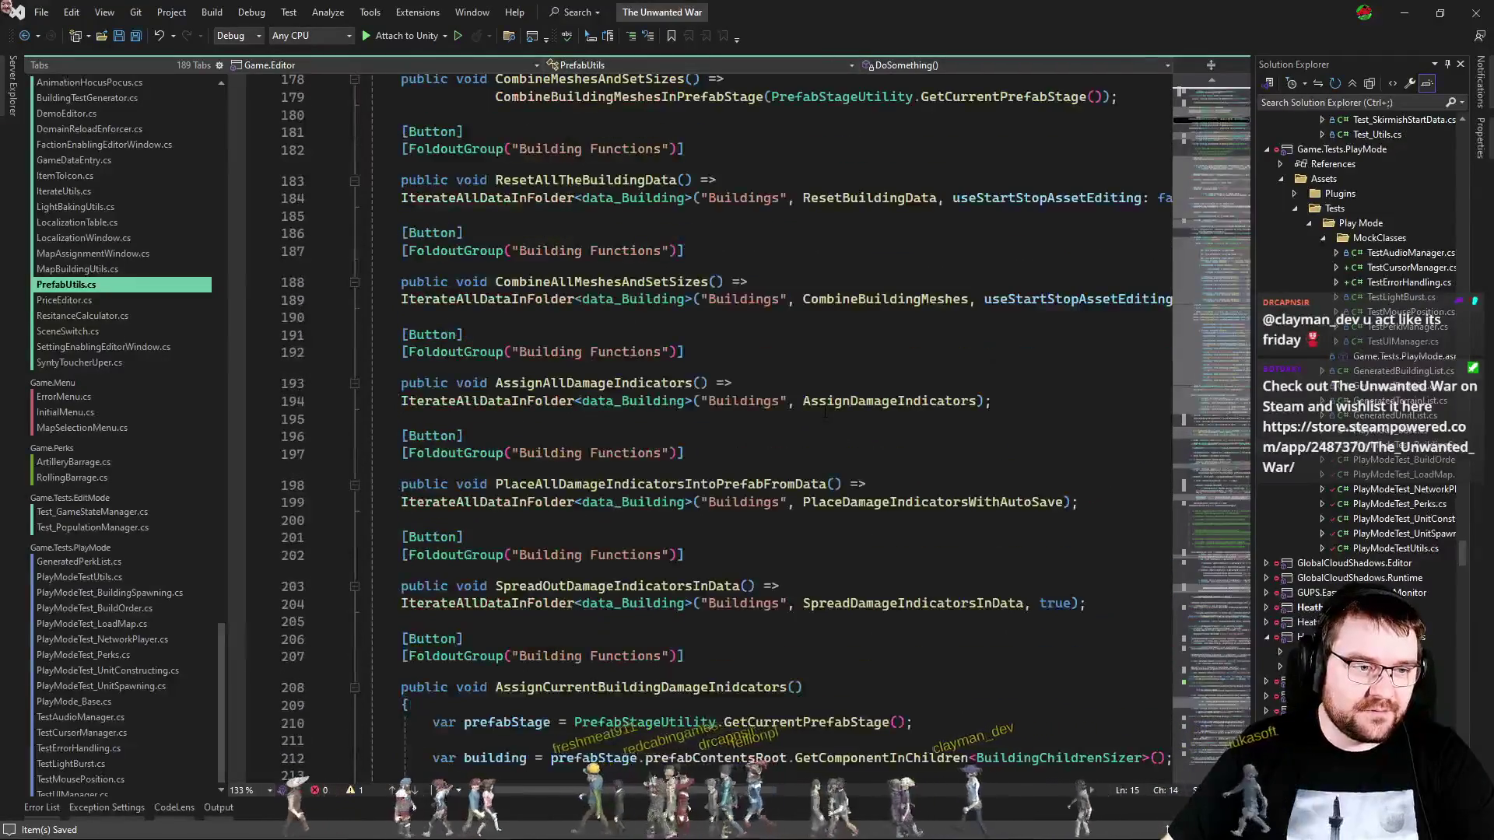
scroll(963, 508, up, 3)
Step: Follow CombineBuildingMeshes and CombineBuildingMeshesInPrefabStage to CombineMeshesInPrefab, then open MeshCombiner
click(856, 441)
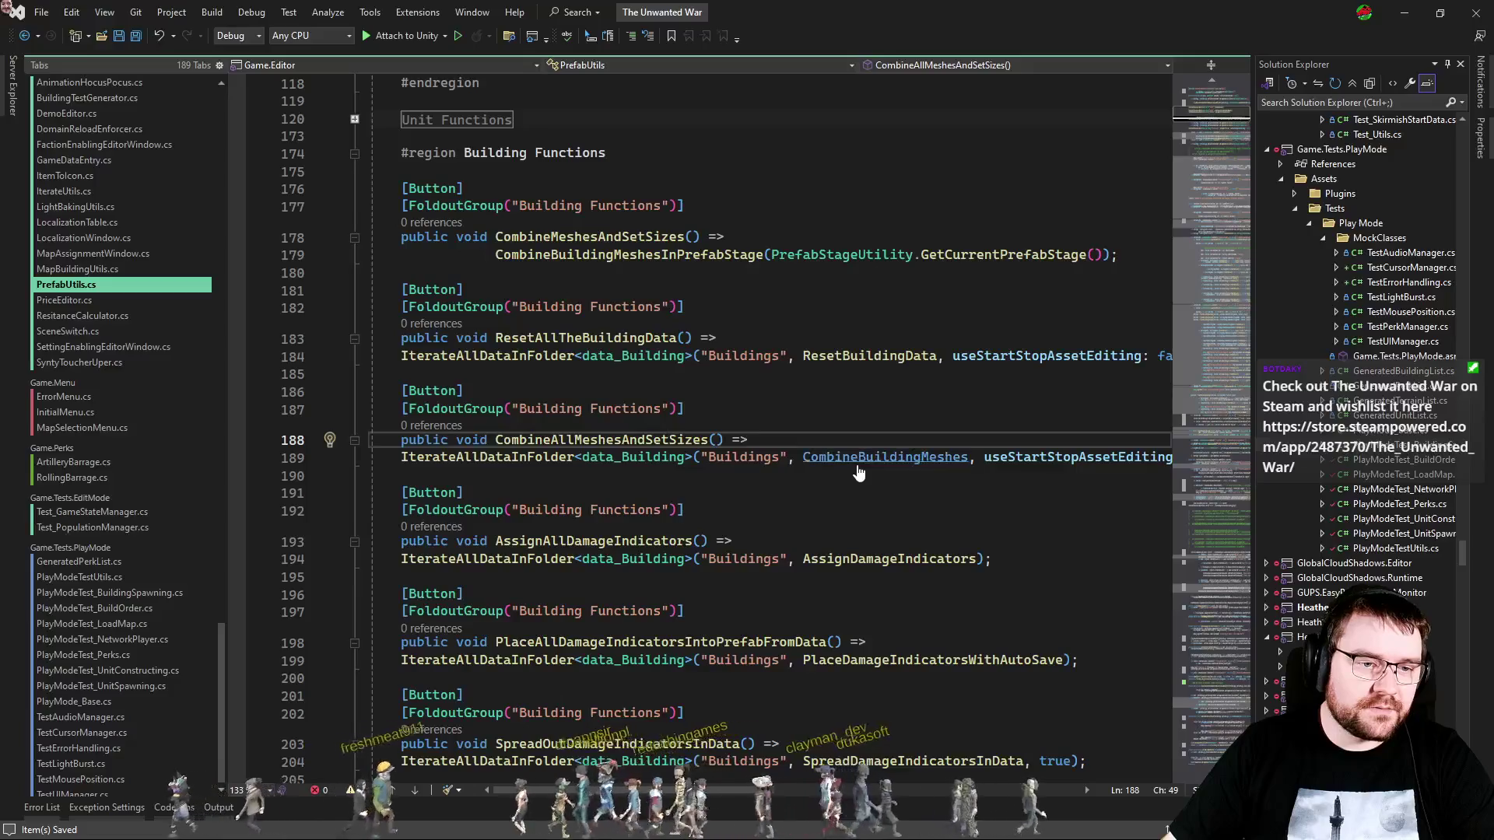
ctrl+click(885, 457)
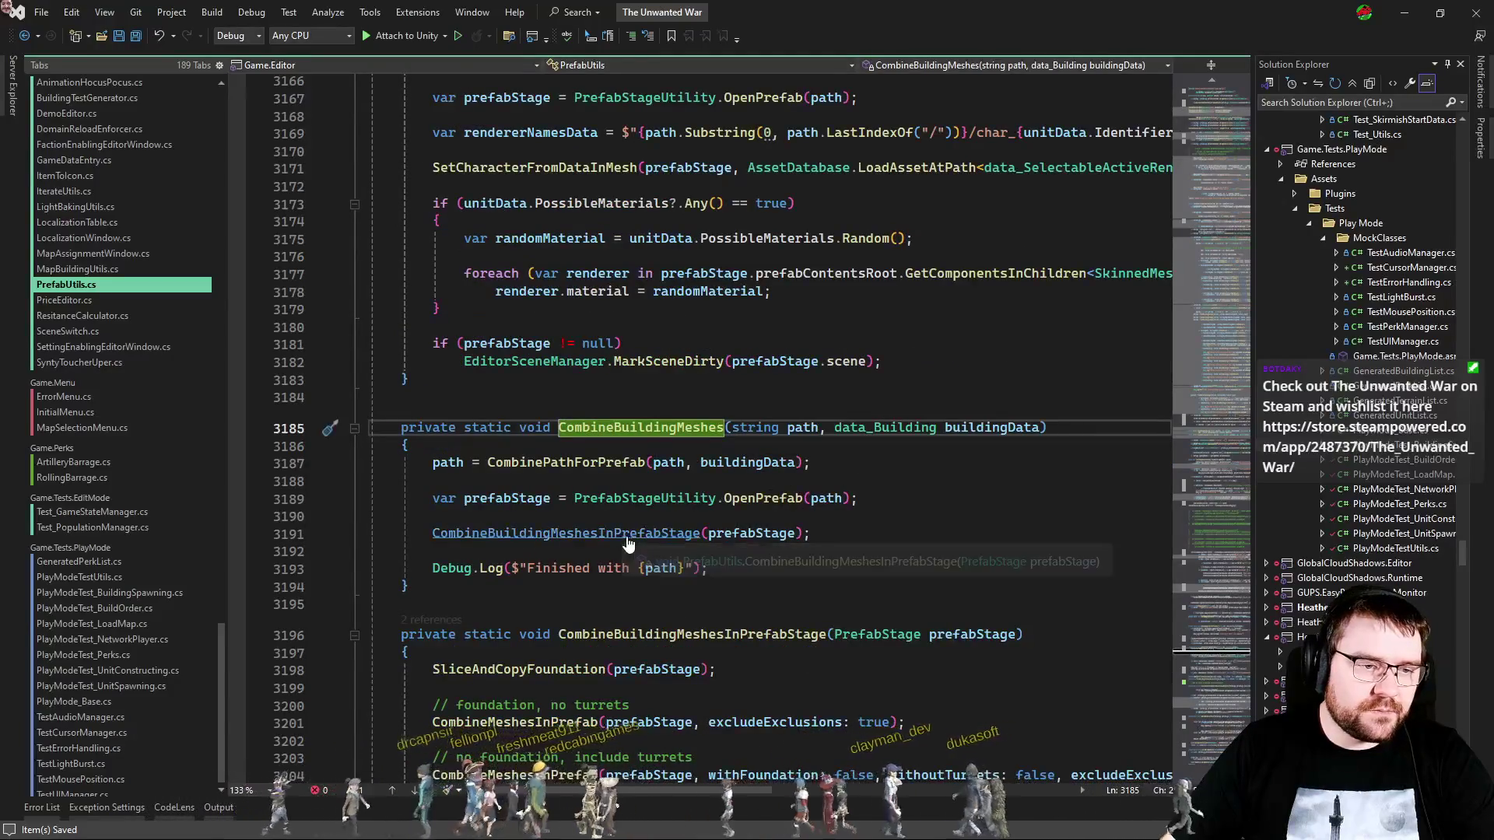
ctrl+click(623, 535)
scroll(673, 478, down, 3)
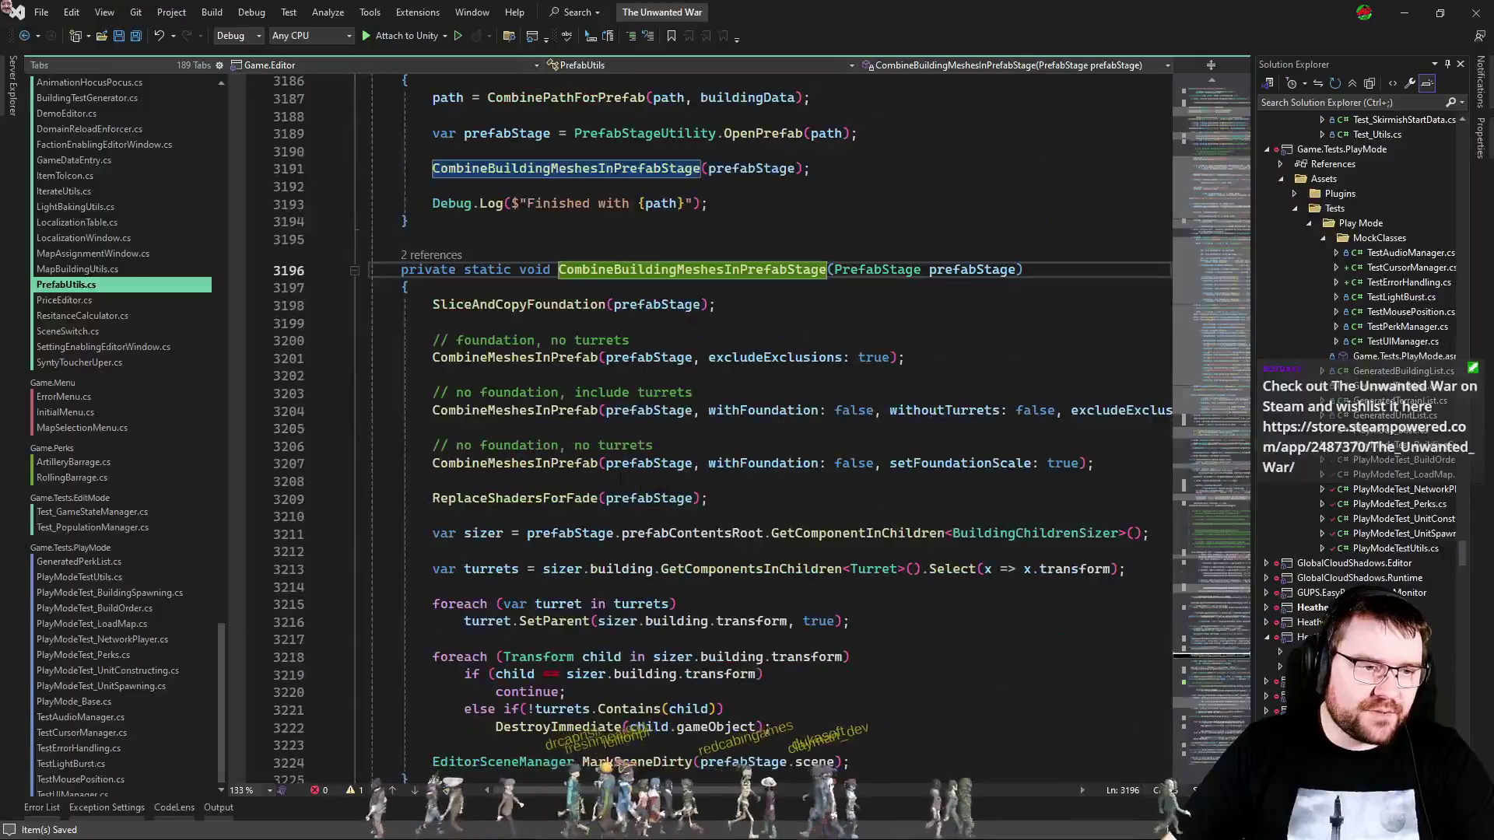
ctrl+click(548, 356)
scroll(759, 510, down, 14)
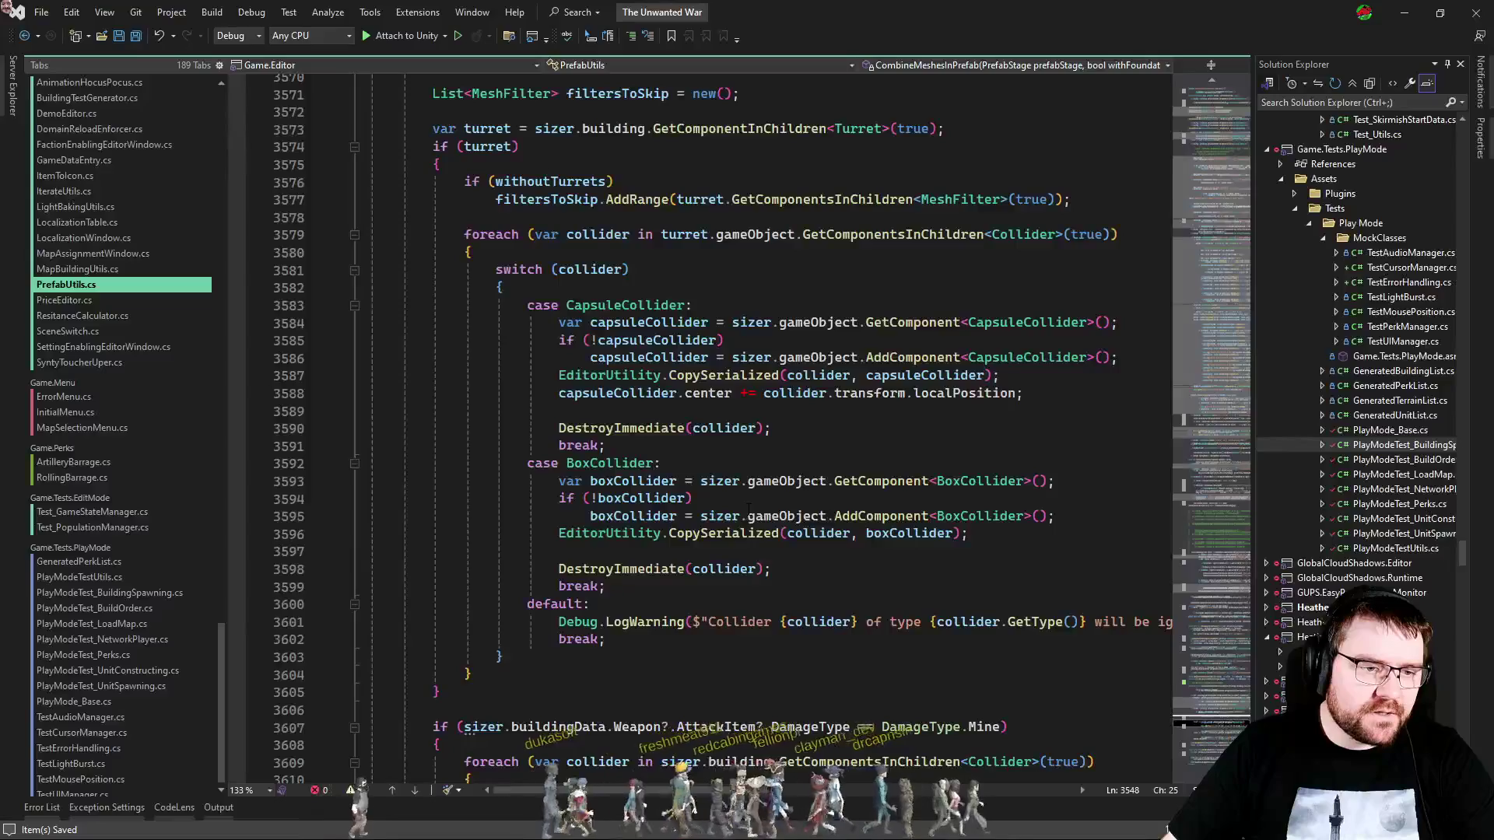
scroll(748, 508, up, 5)
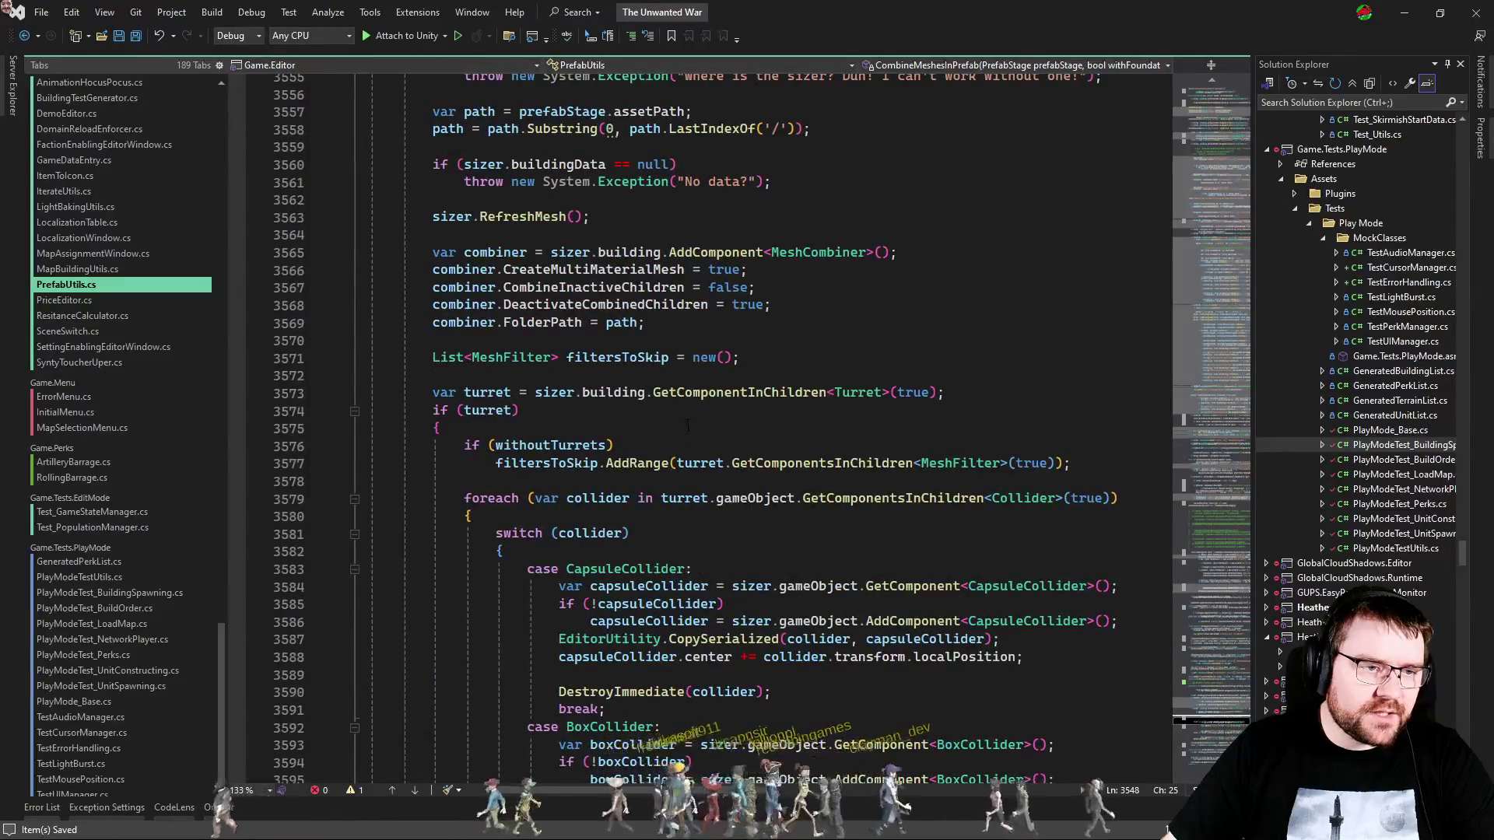
ctrl+click(817, 252)
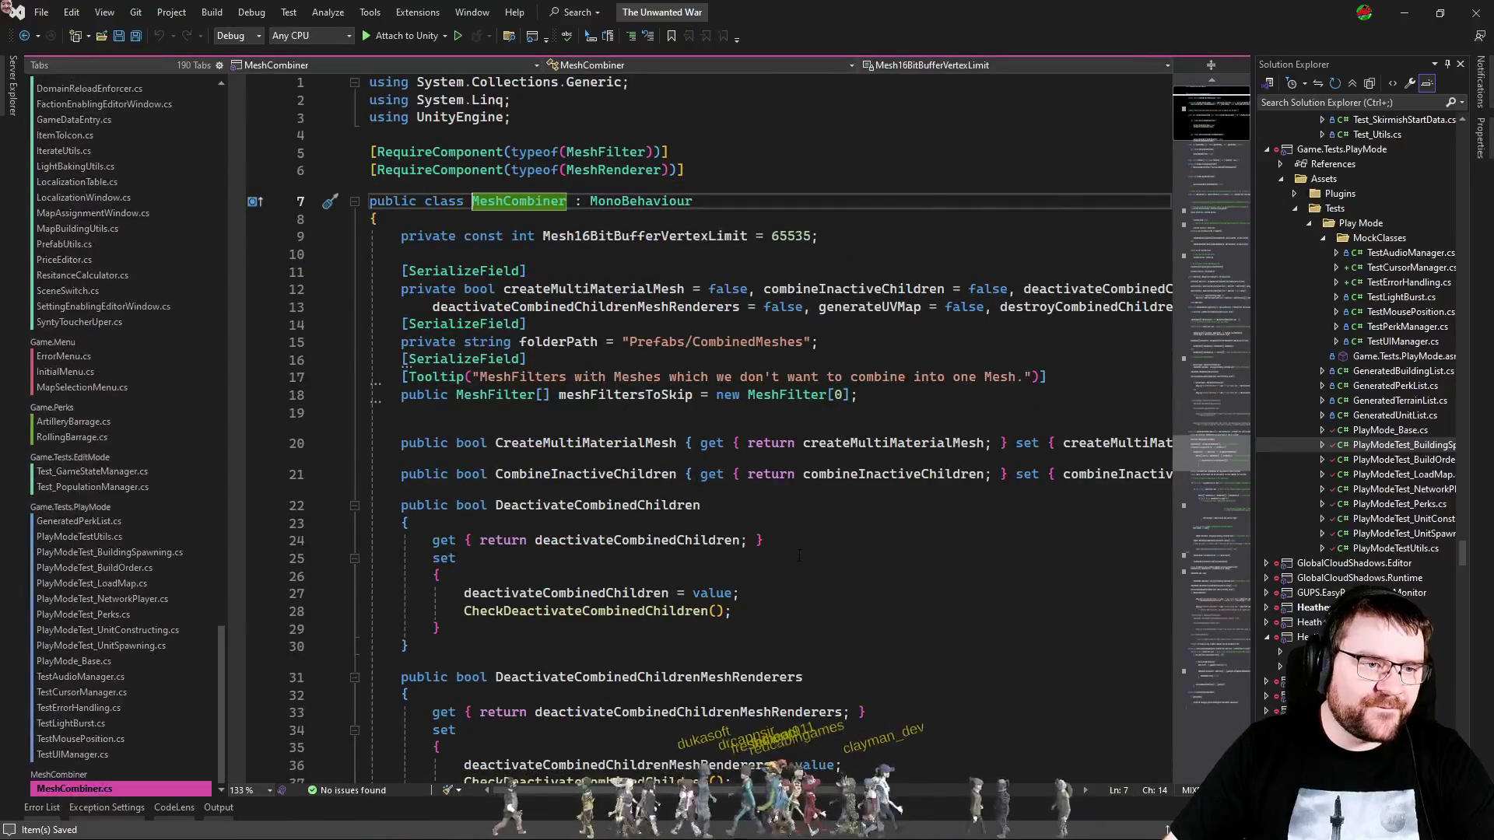
Step: Jump to the CombineMeshesWithMutliMaterial definition in MeshCombiner.cs
scroll(799, 555, down, 5)
scroll(791, 530, up, 4)
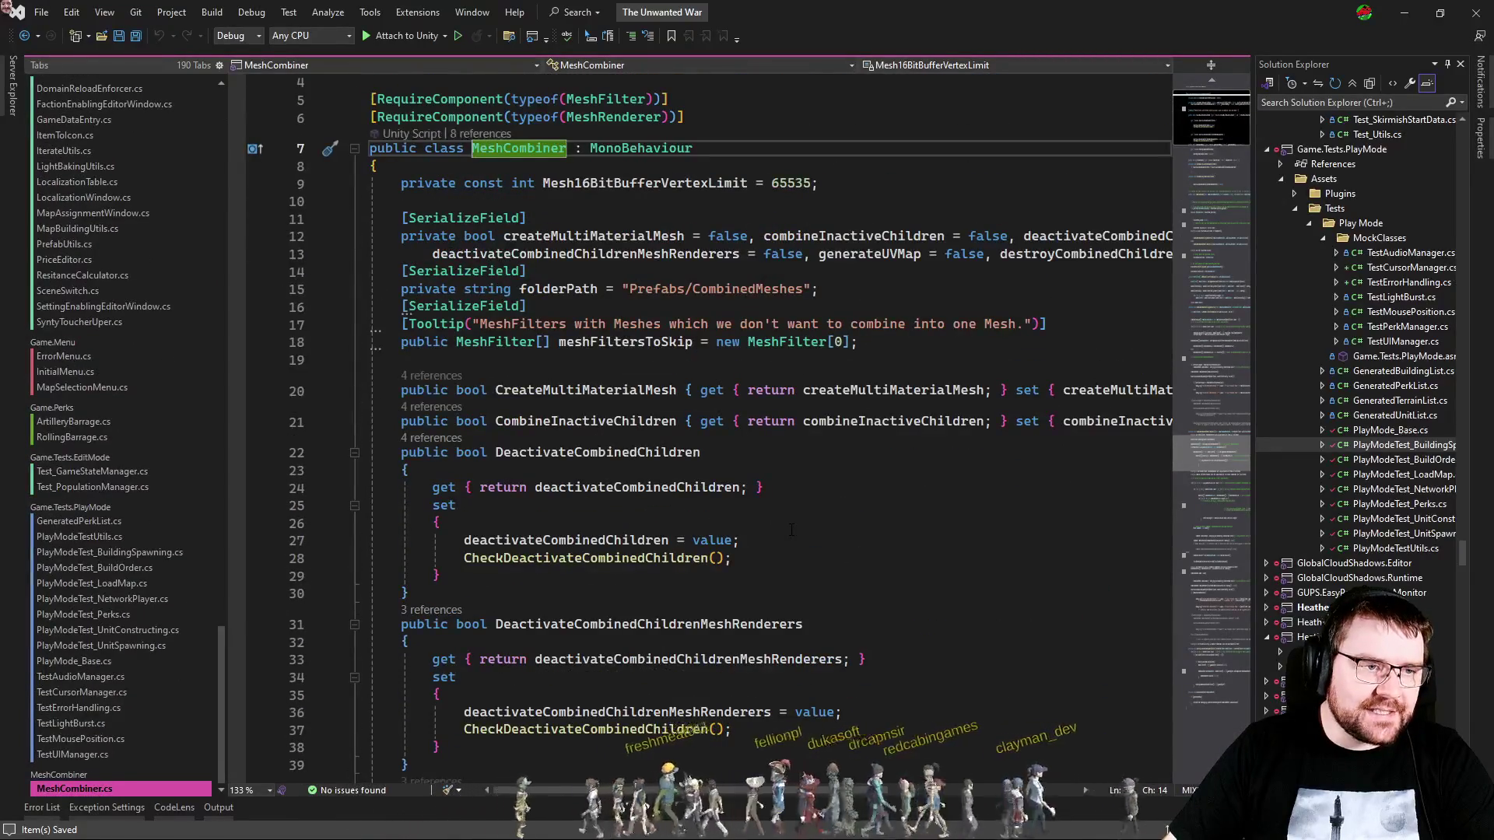
scroll(791, 530, down, 20)
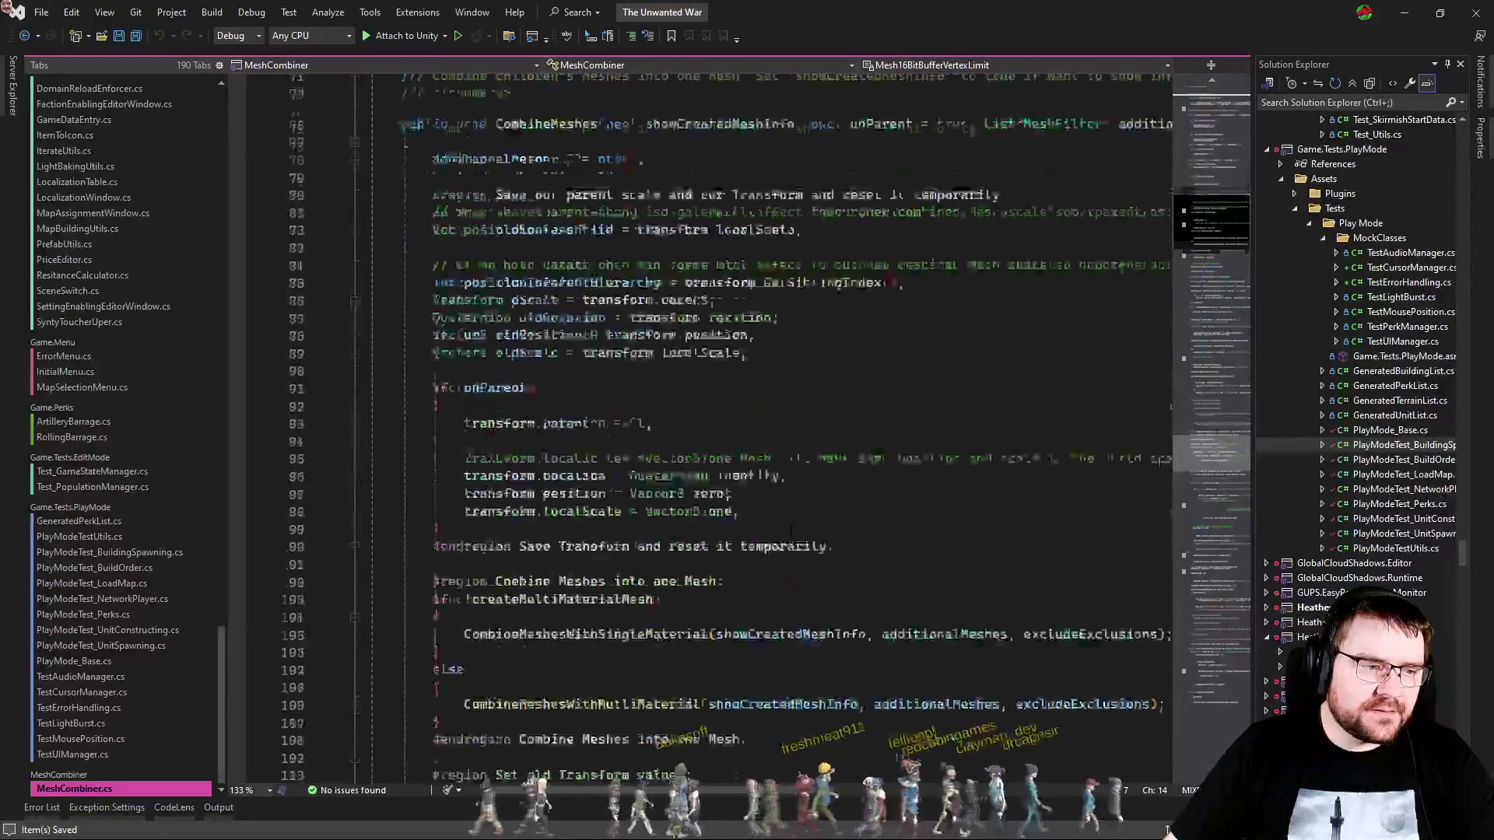
scroll(791, 530, down, 3)
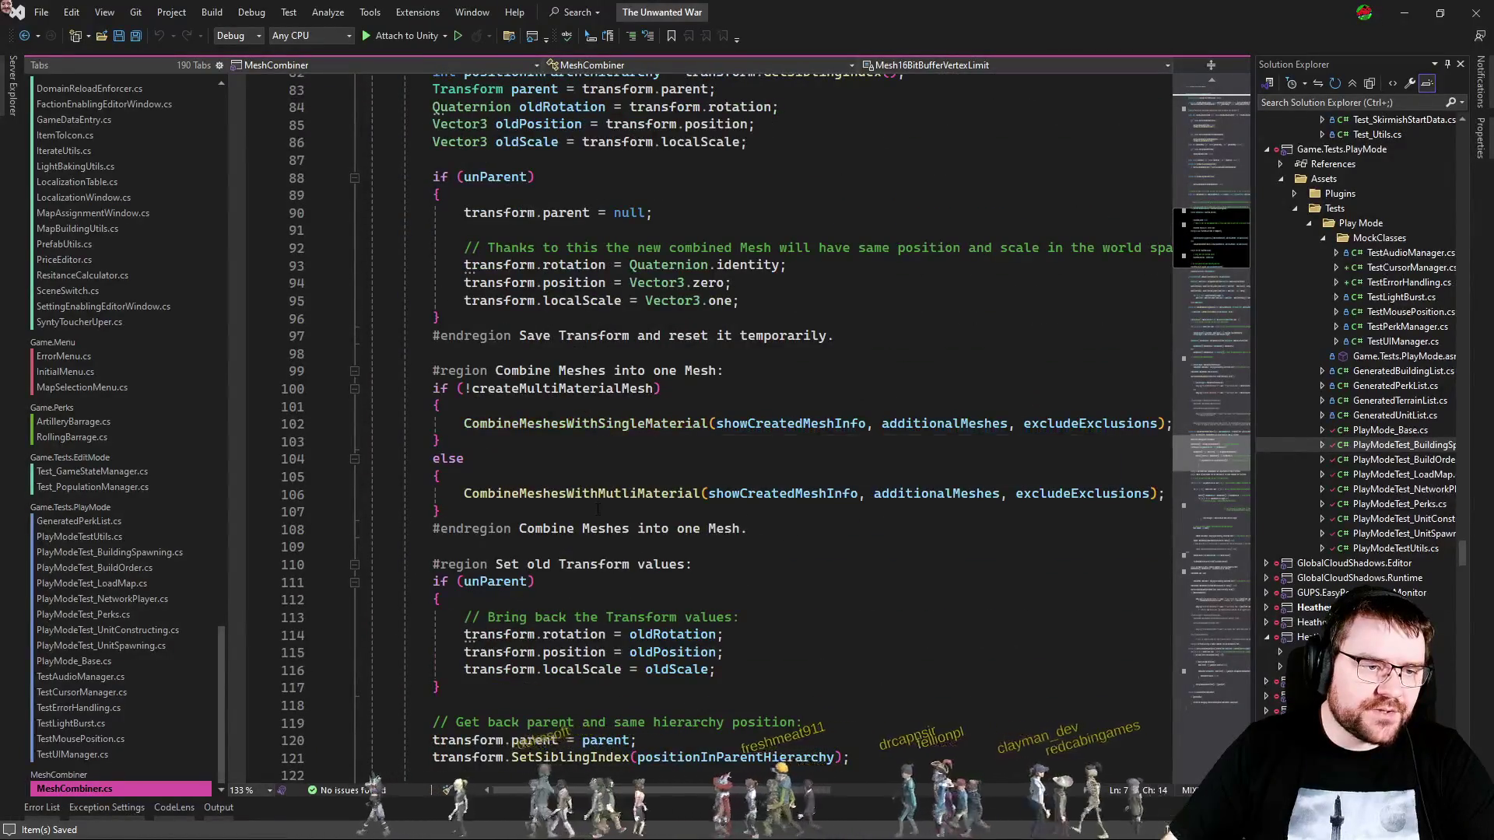
mouse_move(607, 508)
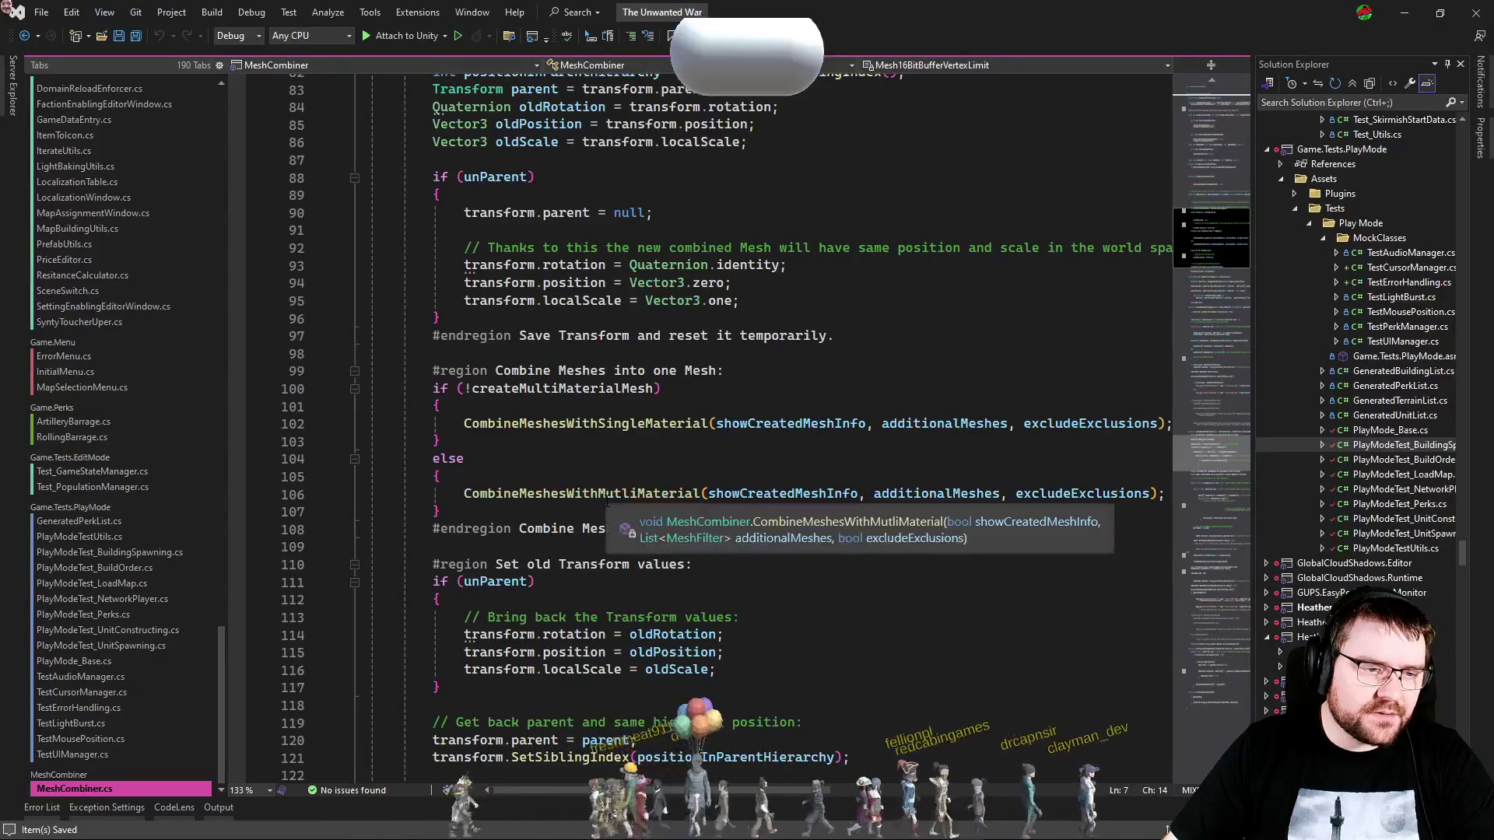
ctrl+click(601, 493)
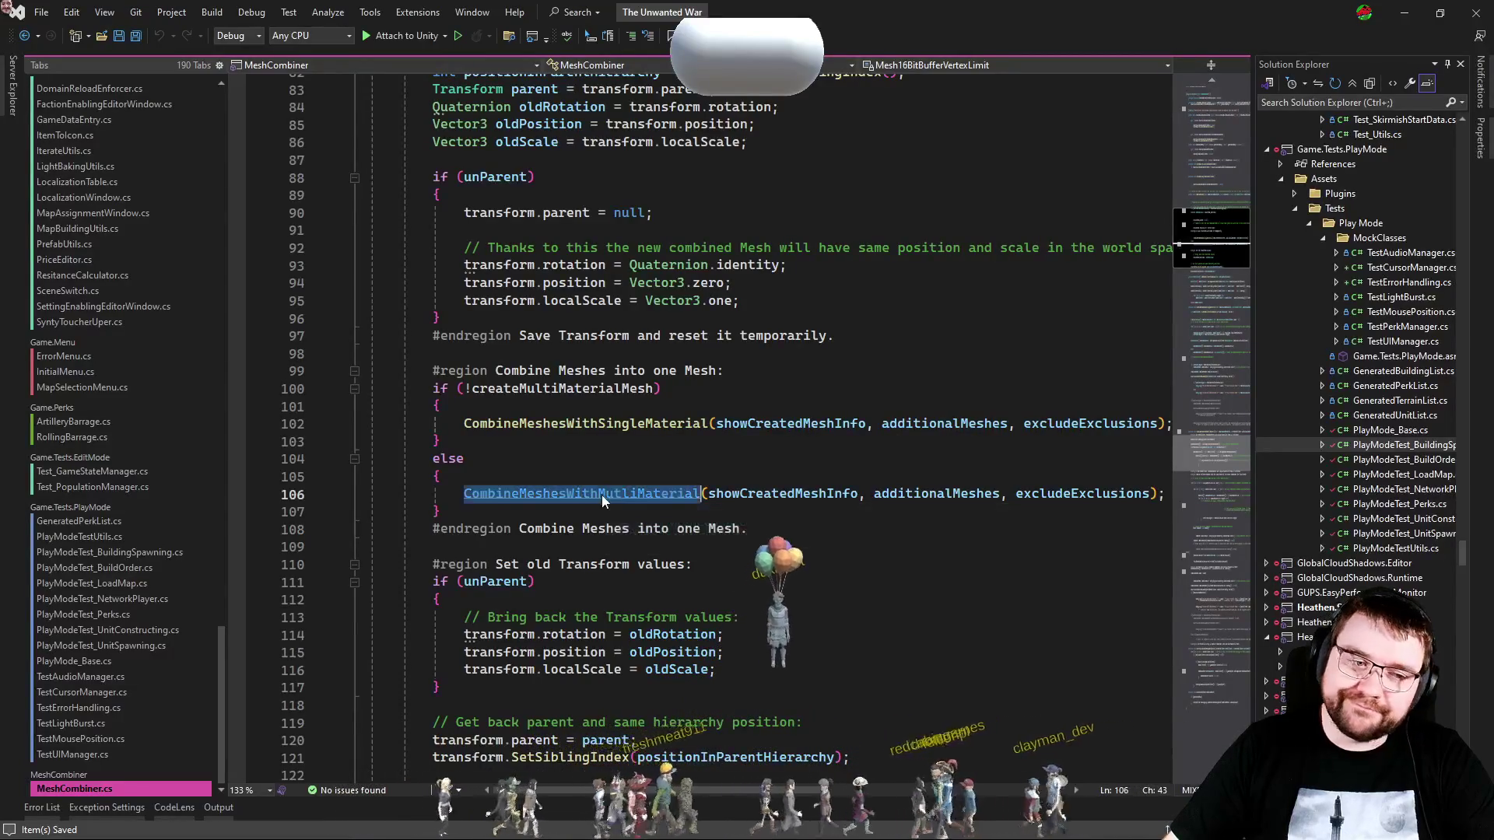
Step: Highlight every reference to CombineMeshesWithMutliMaterial and expand the collapsed material-gathering region
key(Down)
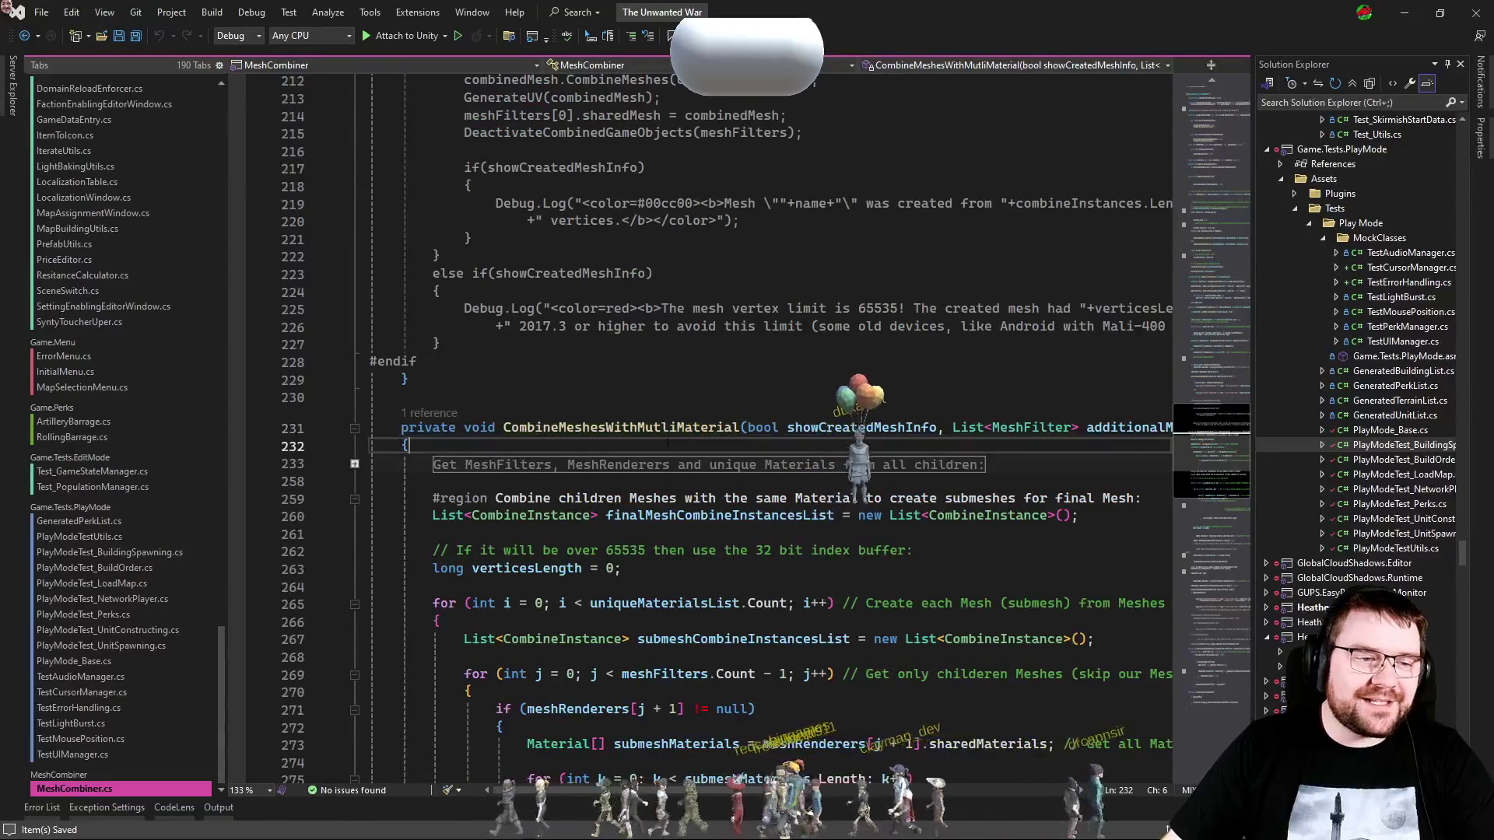
mouse_move(671, 426)
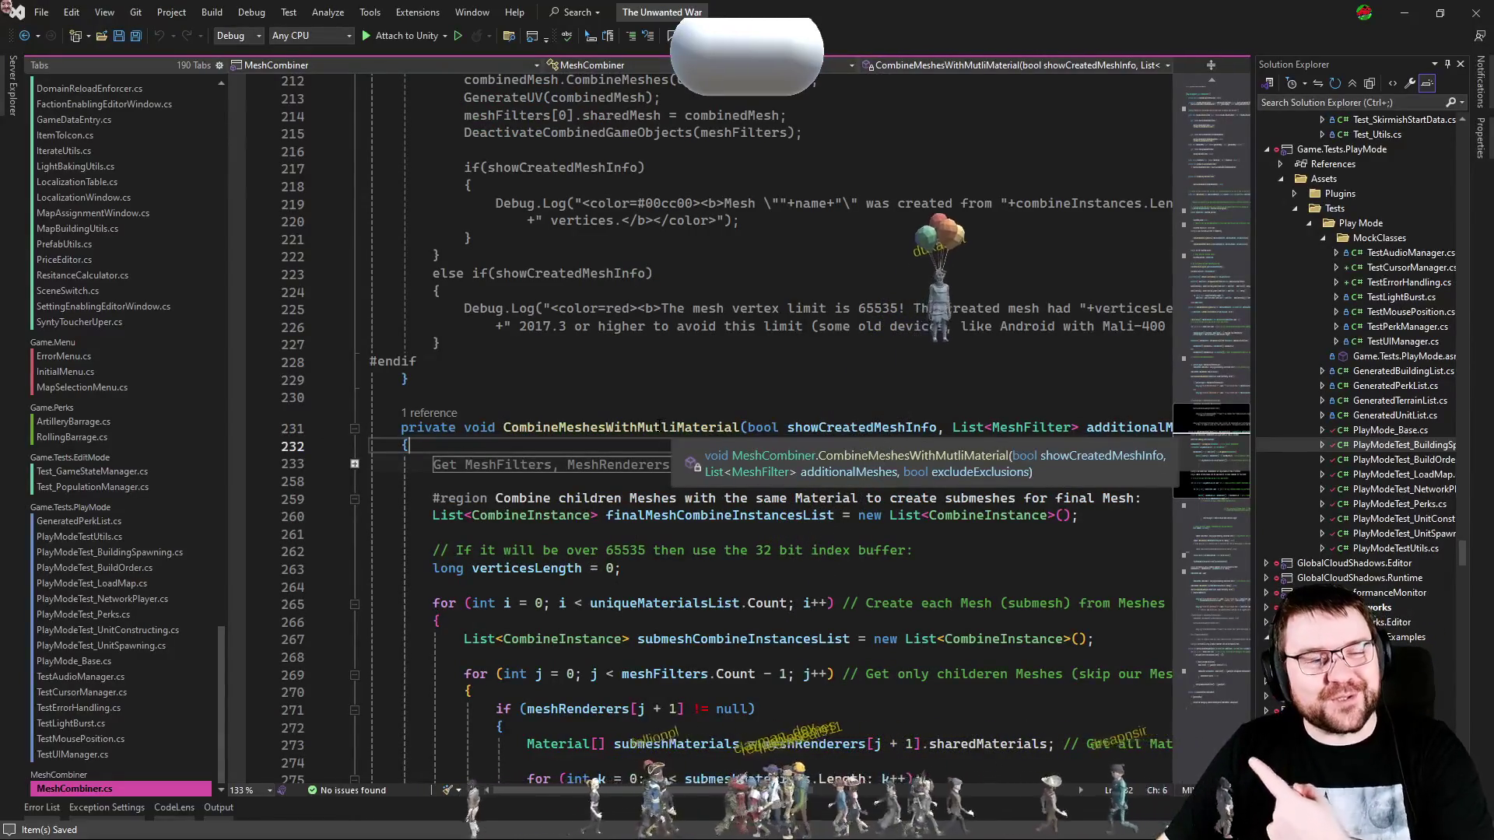
click(638, 429)
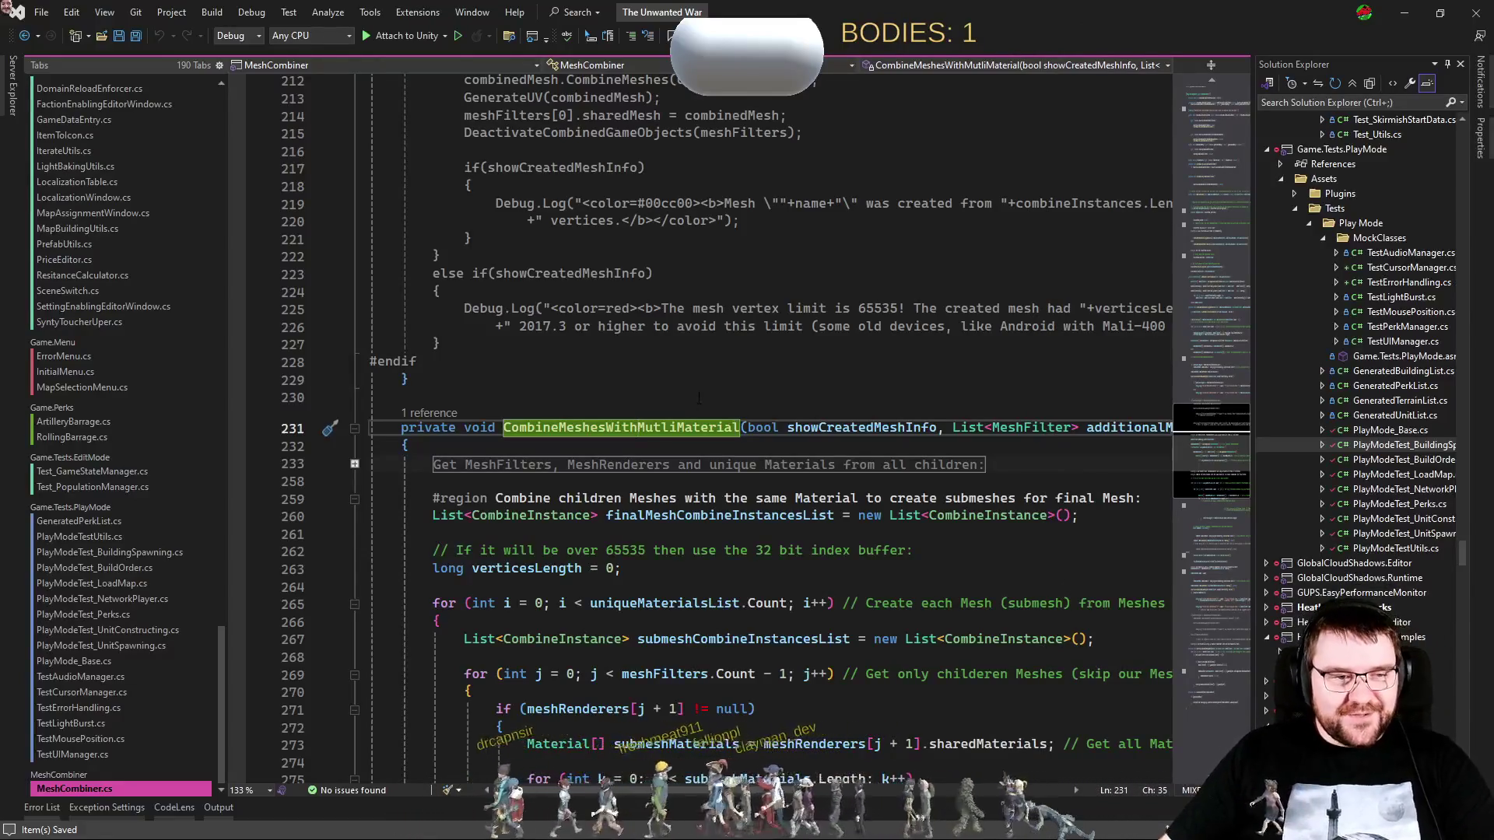
scroll(681, 402, down, 3)
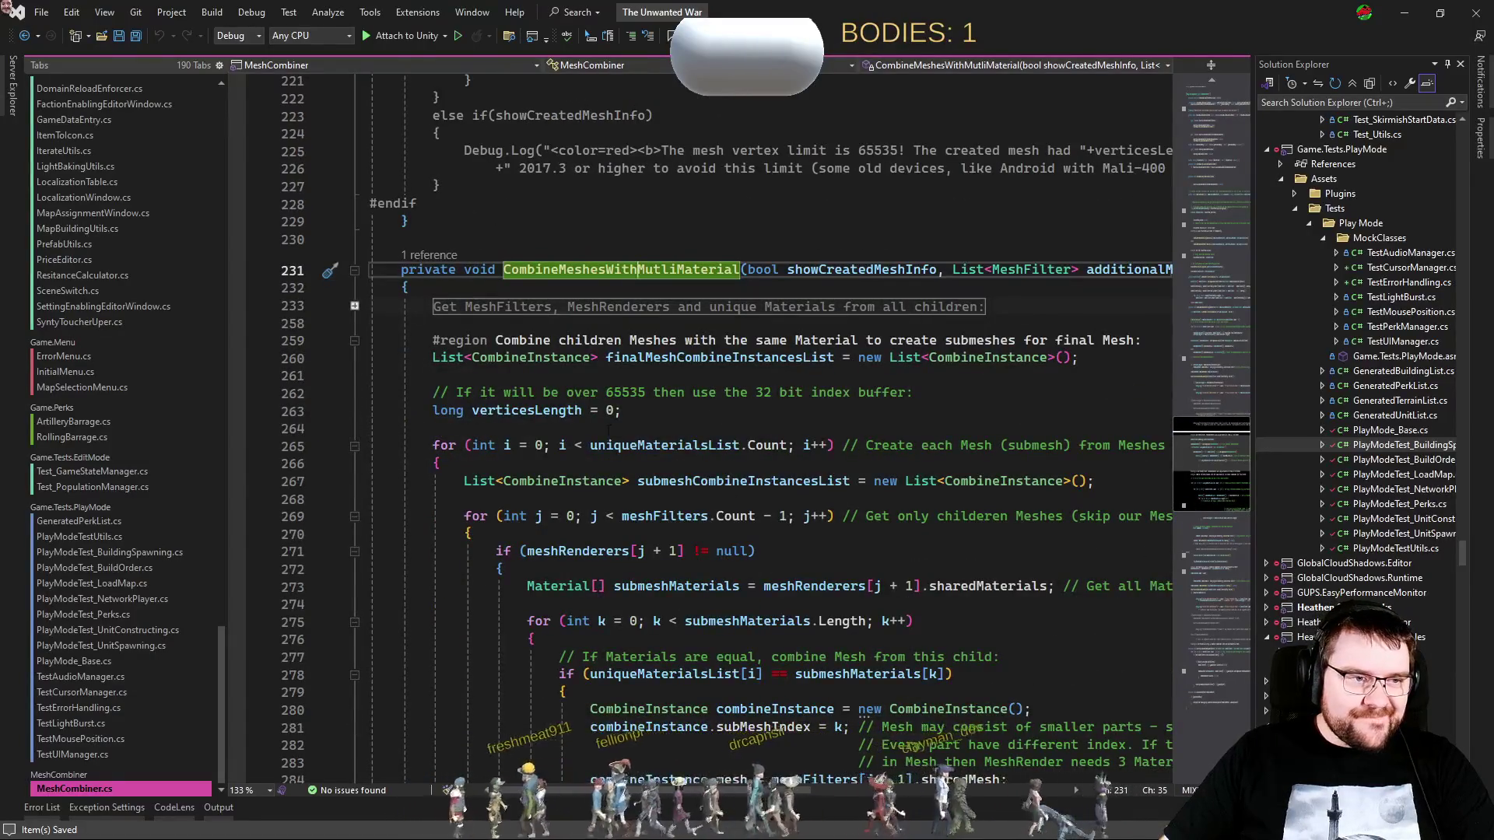
click(354, 306)
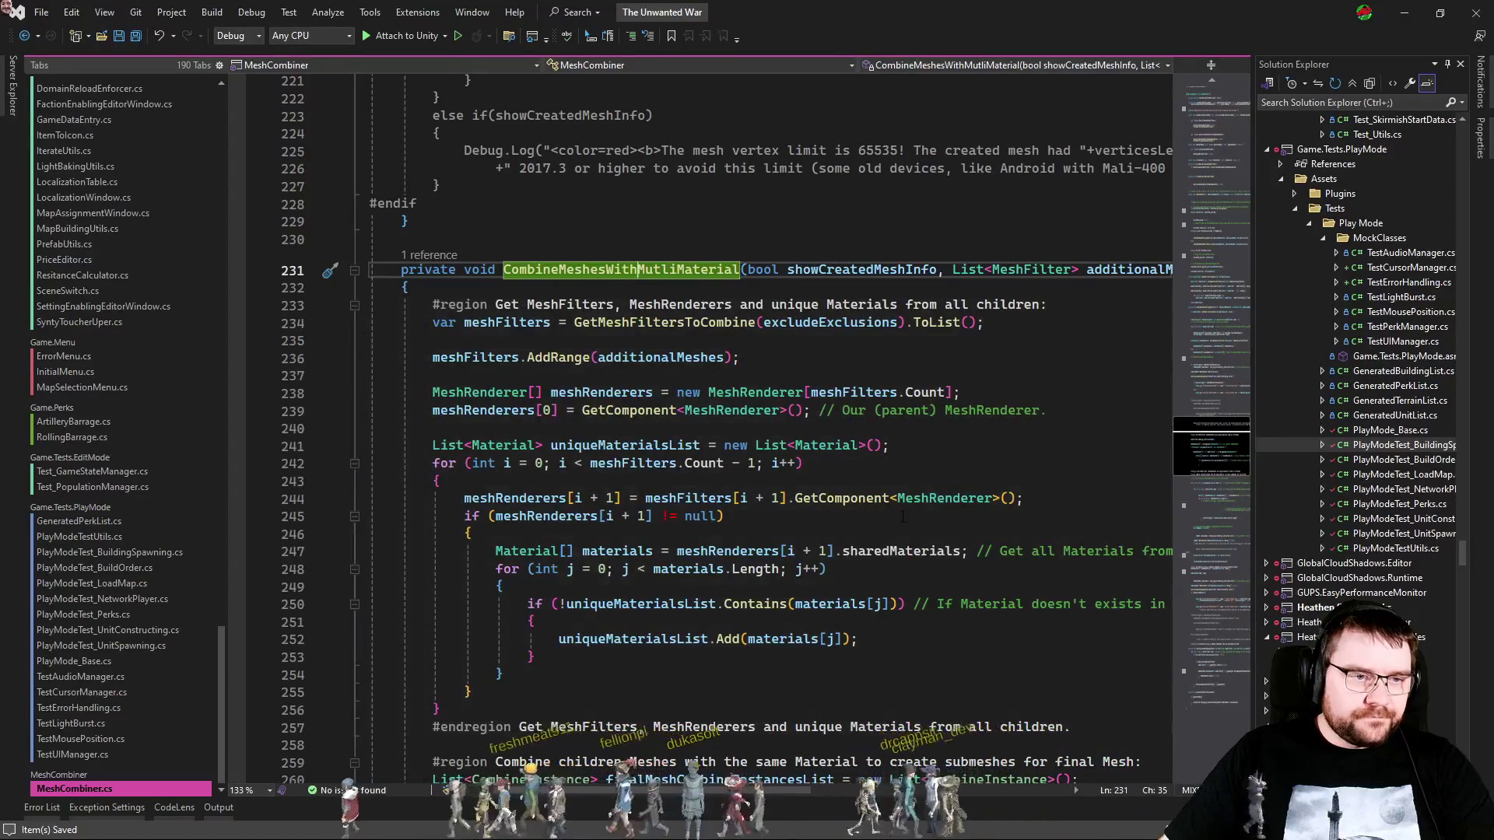
Step: Select the shared-materials lines 247–248, then bring up the editor actions on line 246
mouse_move(480, 551)
mouse_down()
mouse_move(373, 551)
mouse_move(1039, 566)
mouse_move(1077, 552)
mouse_up()
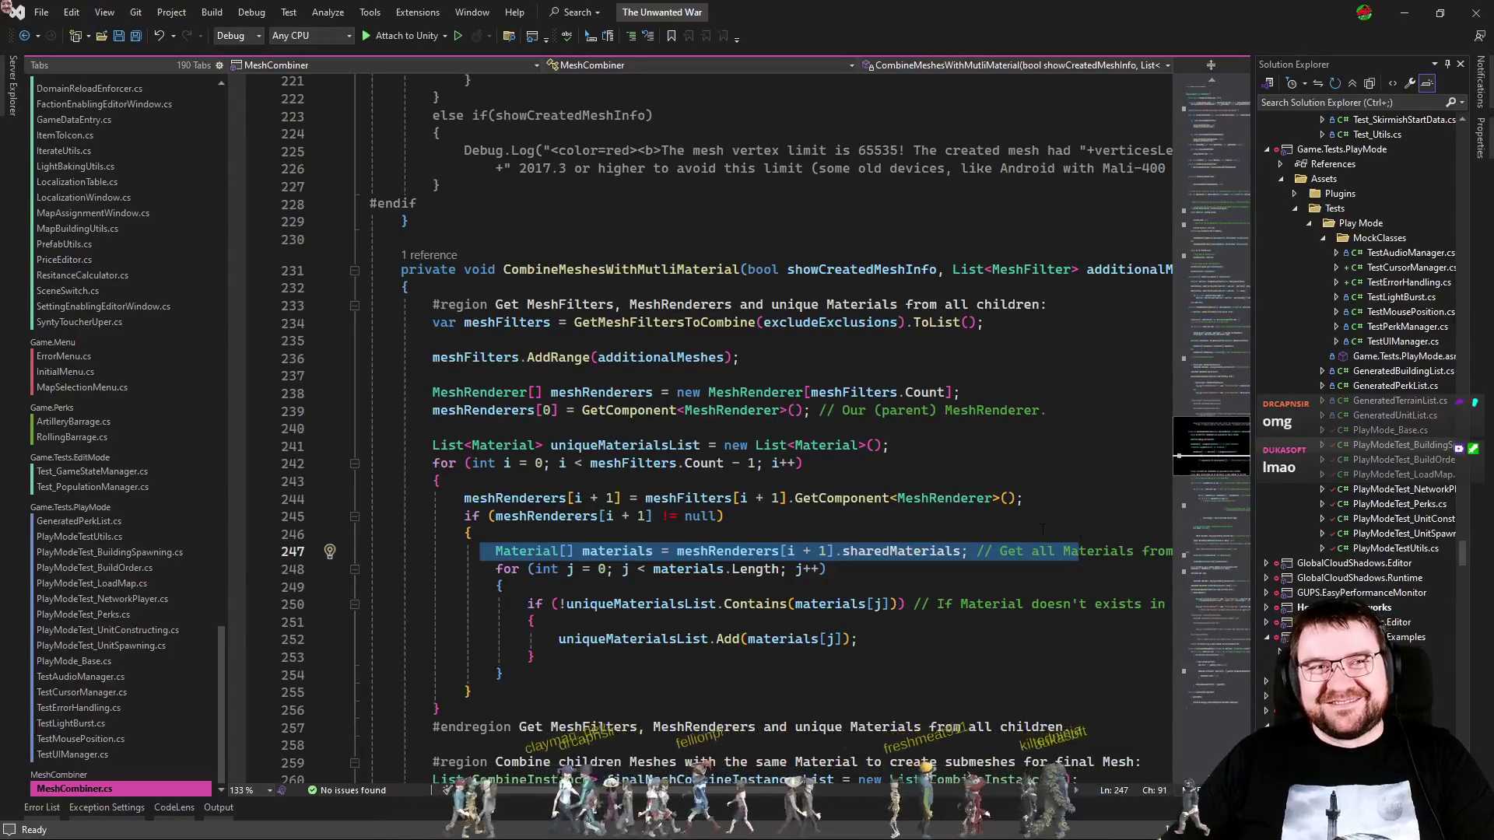
click(835, 527)
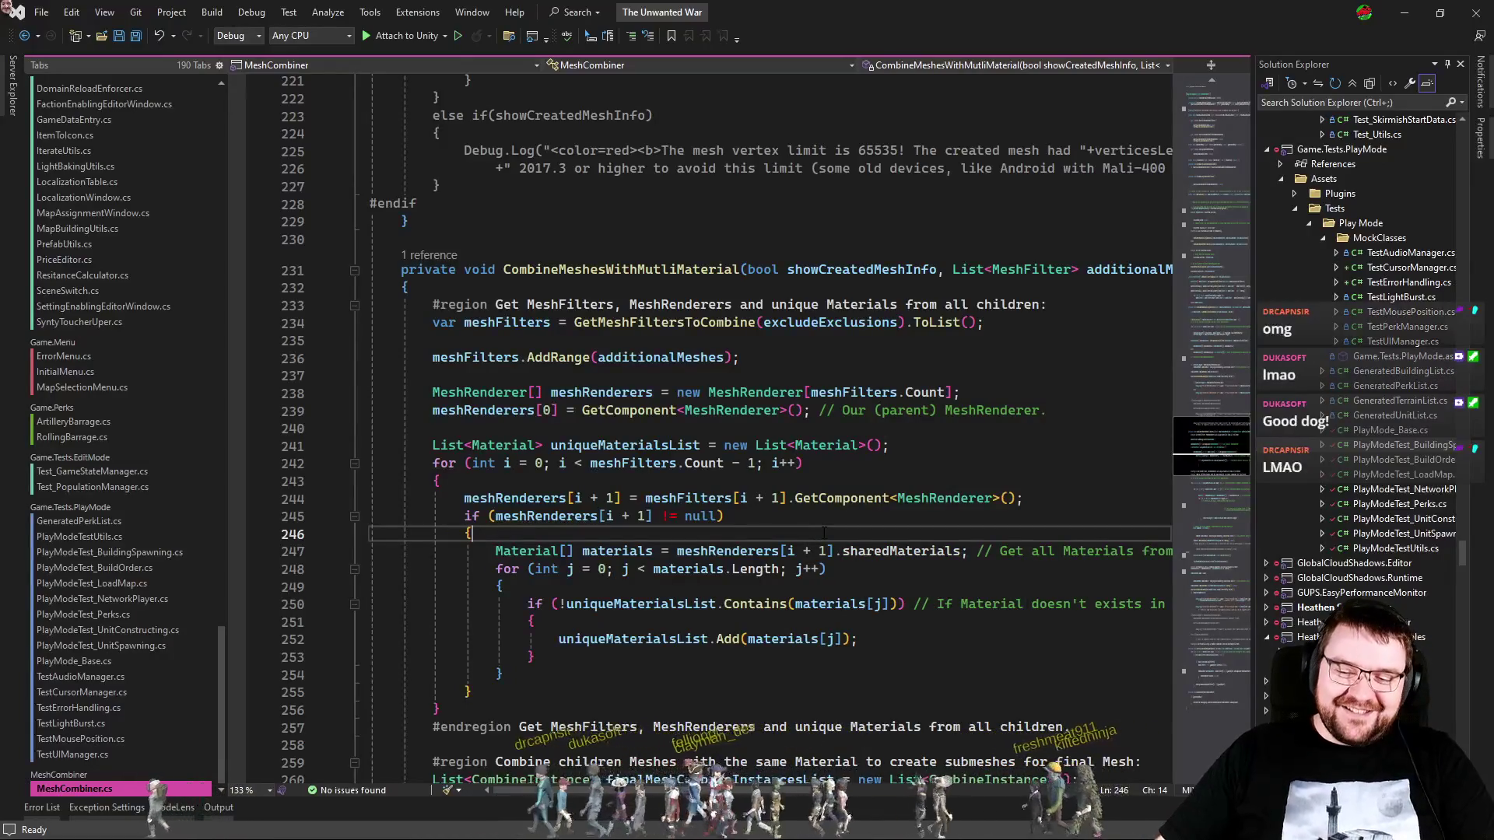
click(822, 534)
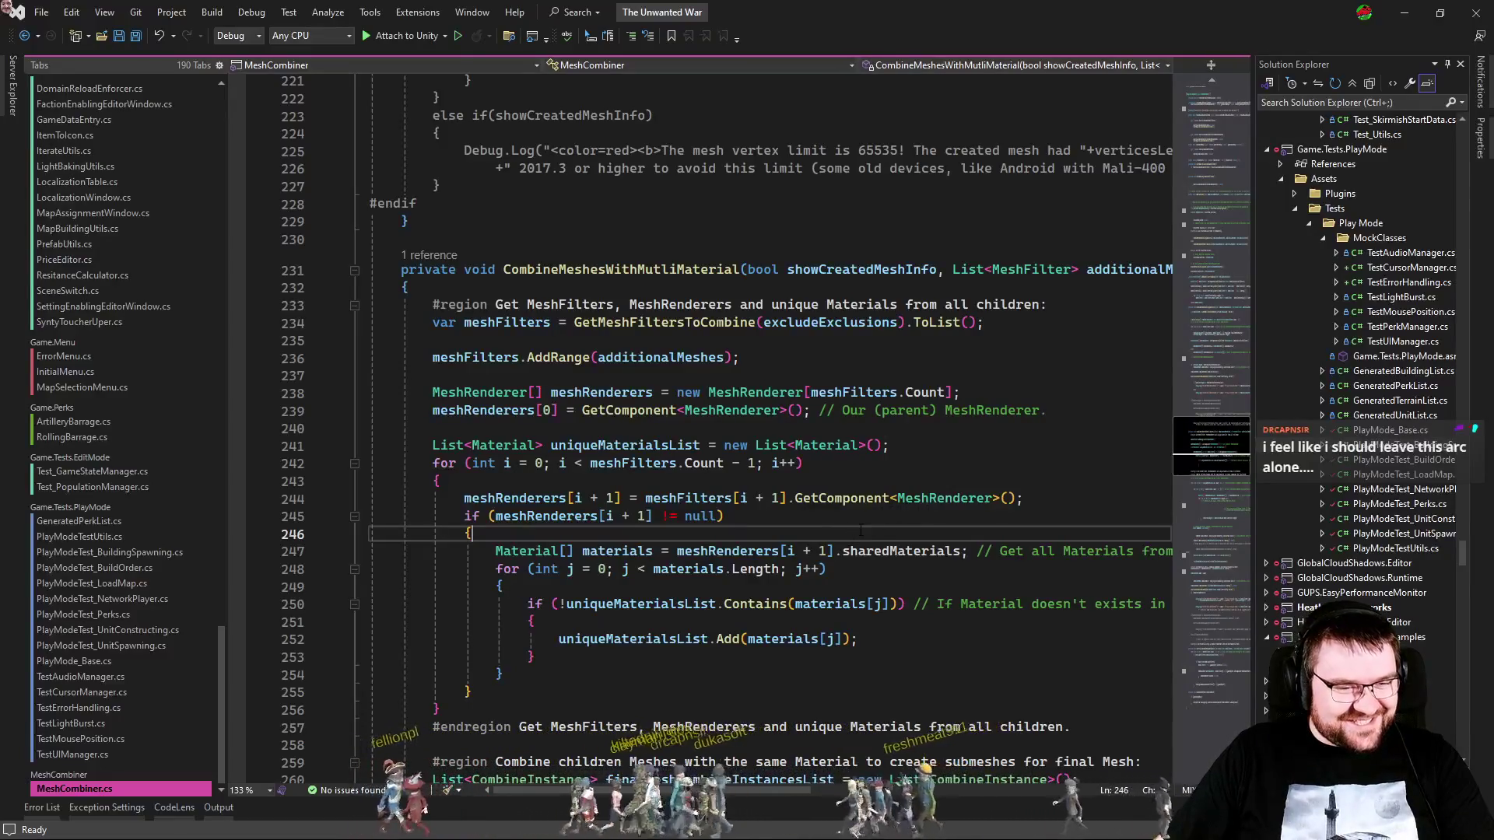
right_click(851, 537)
click(839, 533)
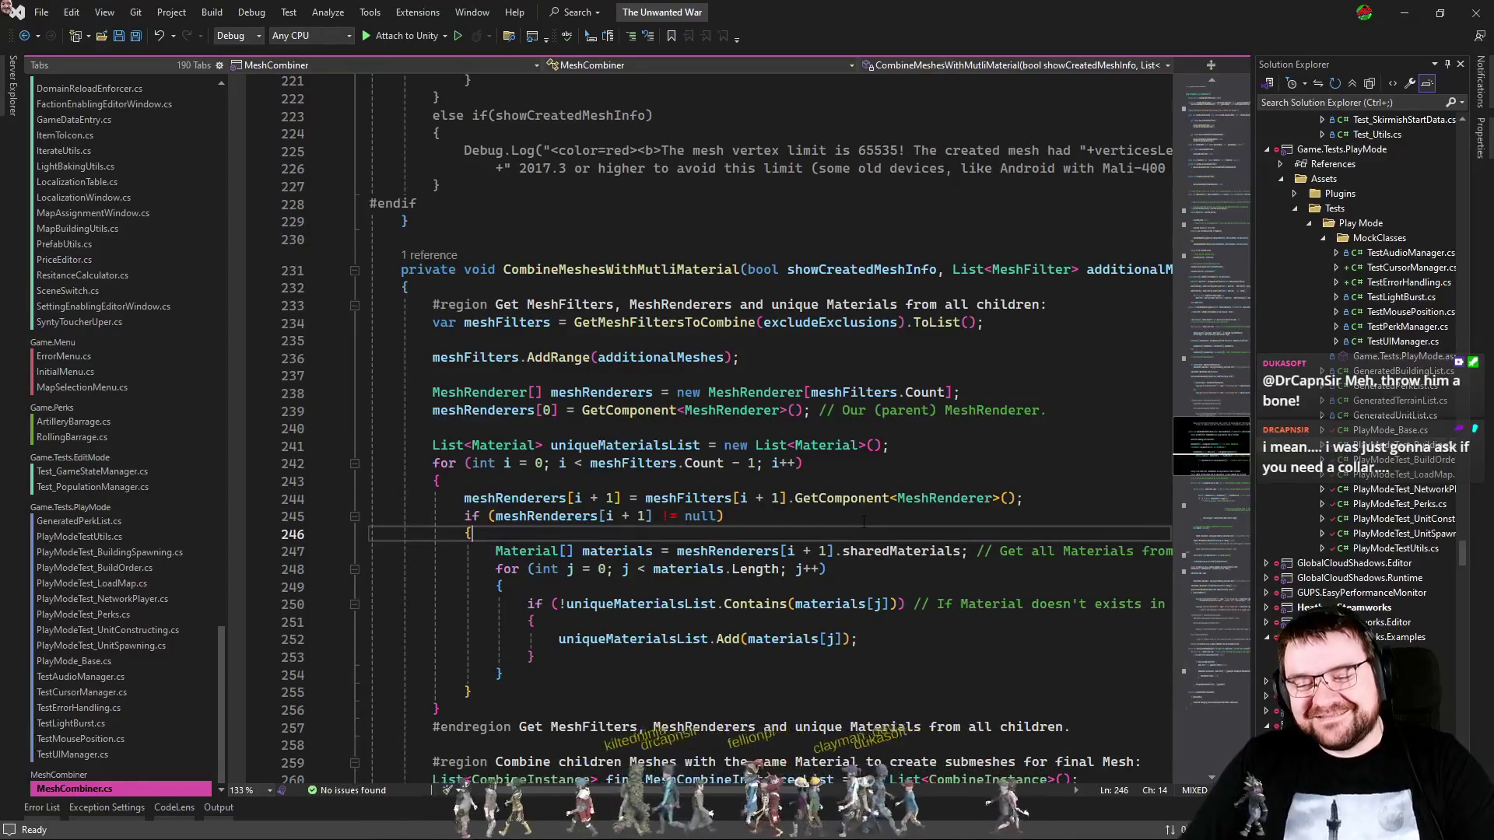
click(720, 516)
click(931, 374)
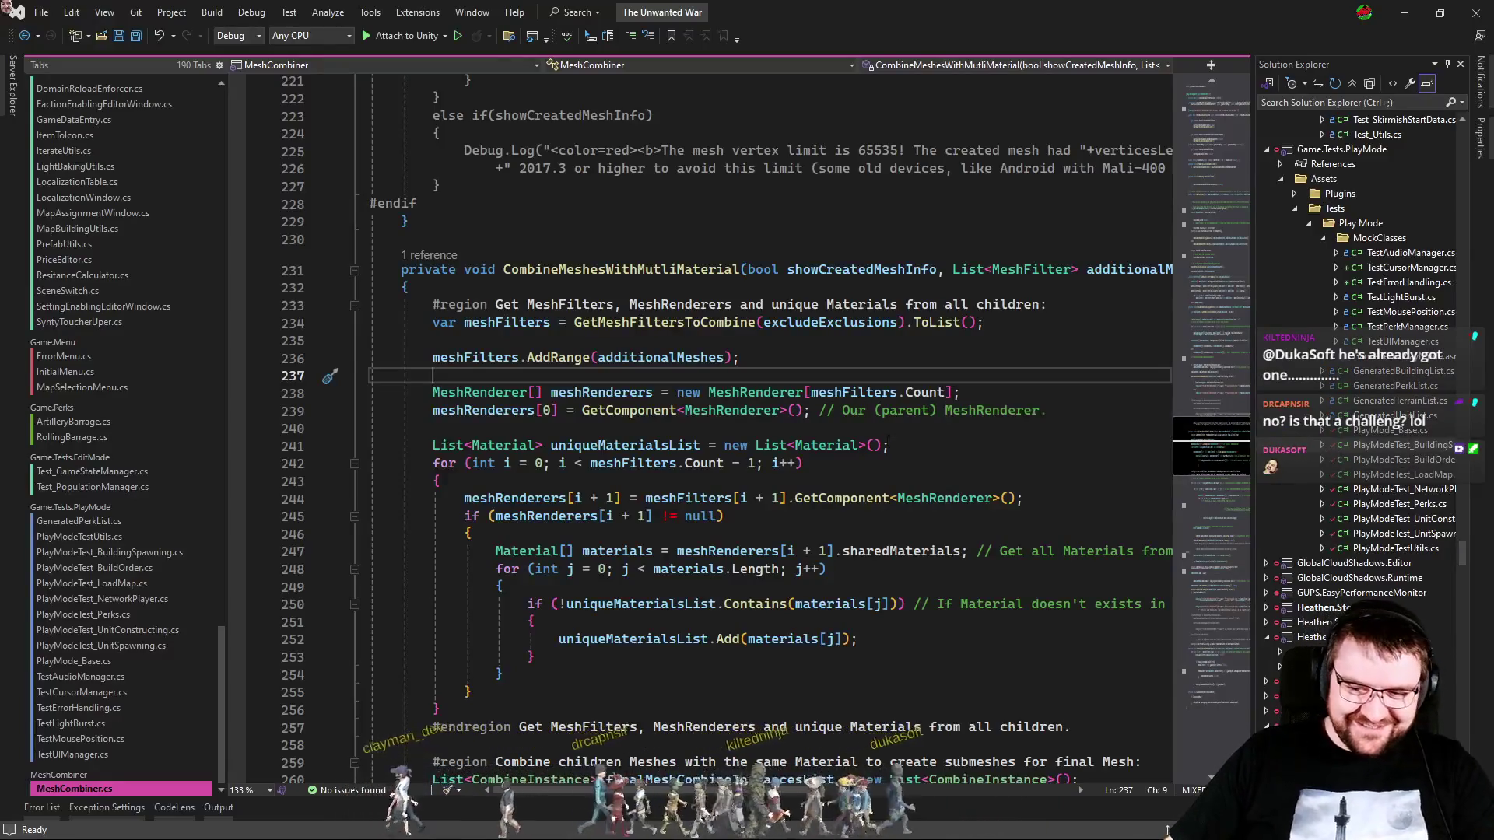
click(890, 442)
click(874, 427)
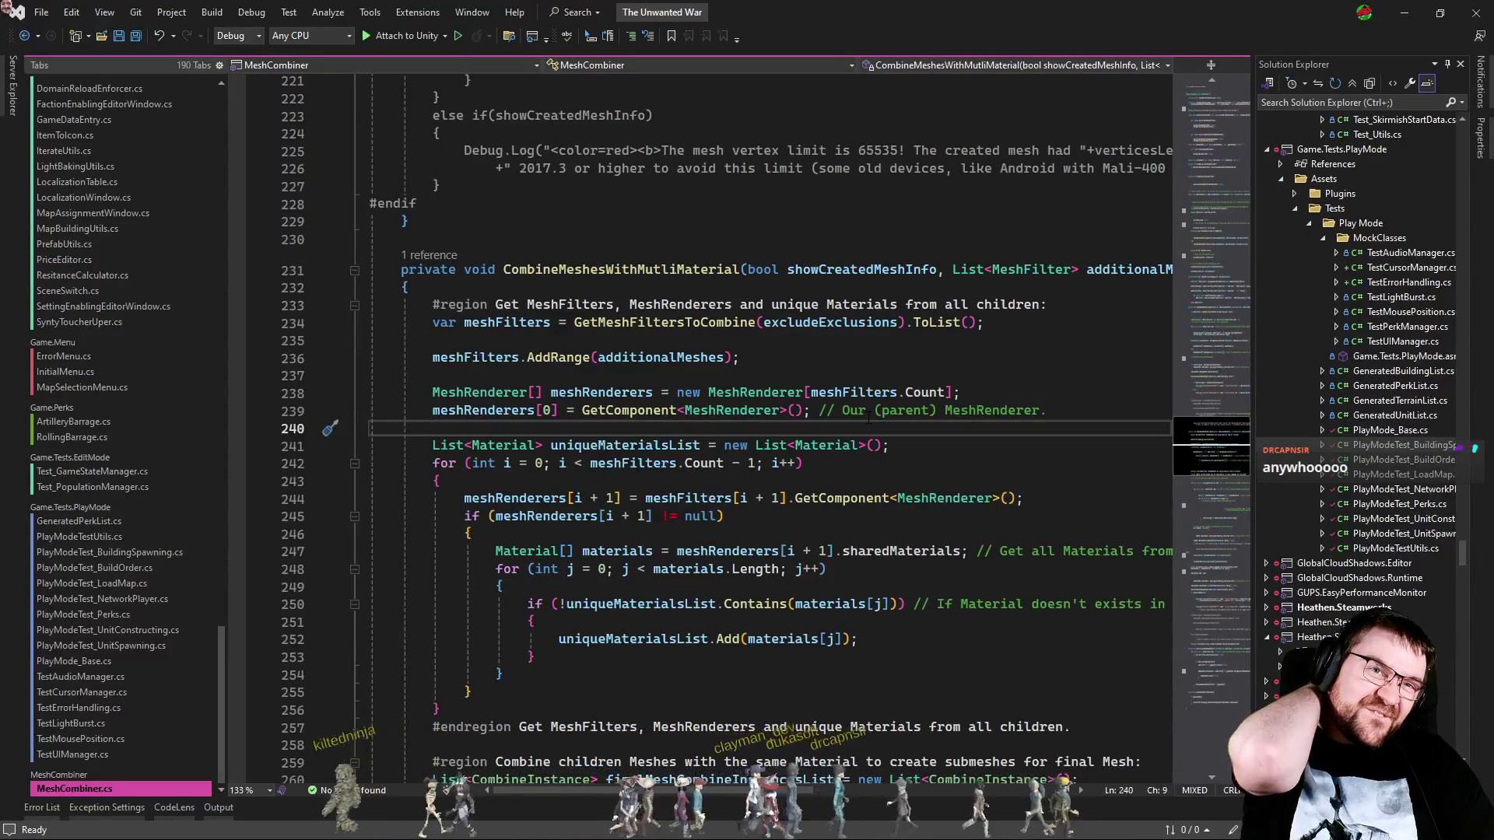
key(ctrl+Tab)
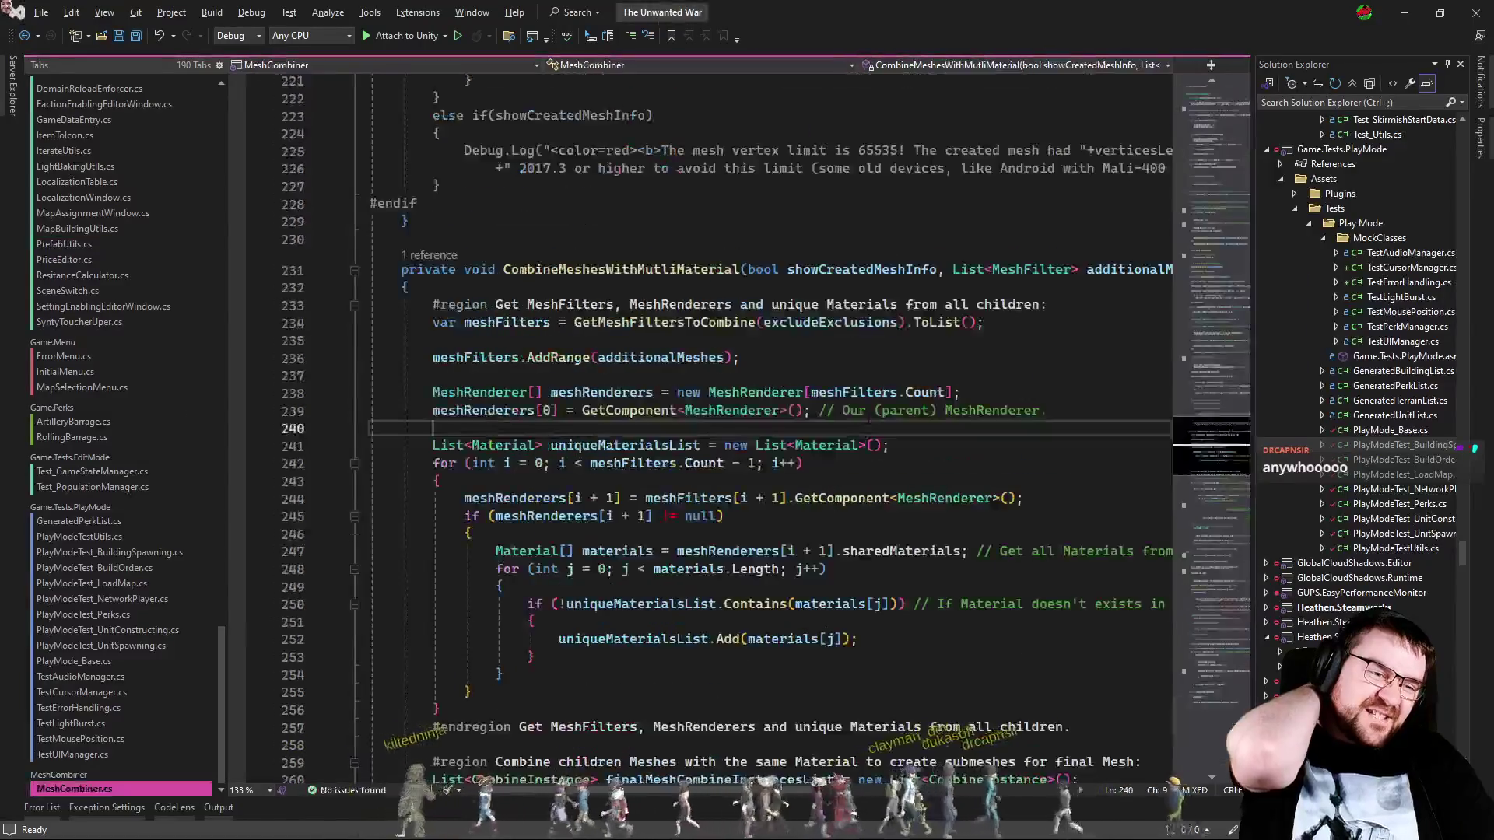
Step: Open selectable_pf_Germany1Artillery in Unity and inspect the Building and Veh_21-CM_01_LOD2 objects
key(alt+Tab)
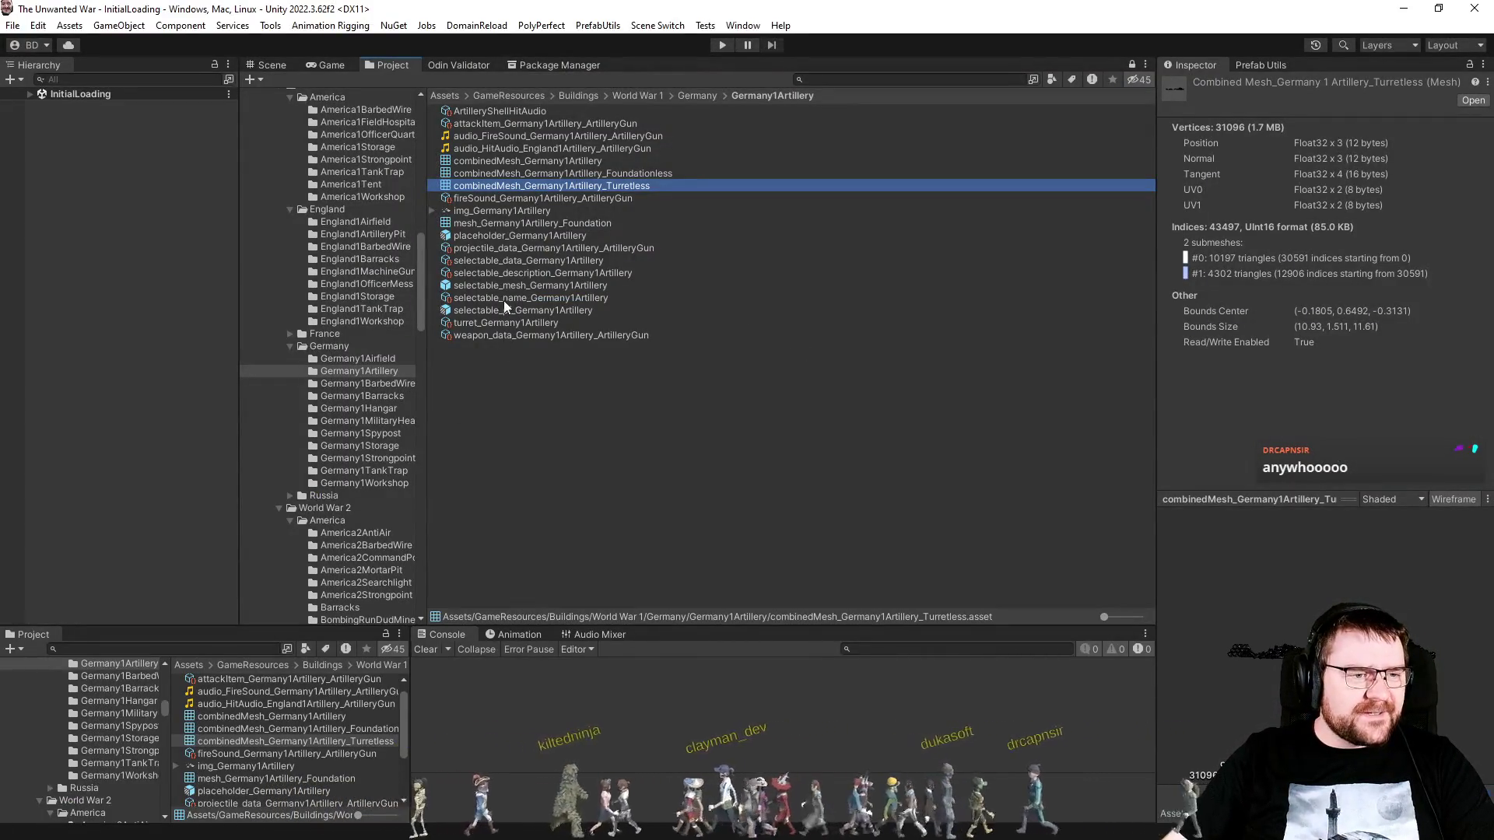
click(460, 298)
double_click(452, 311)
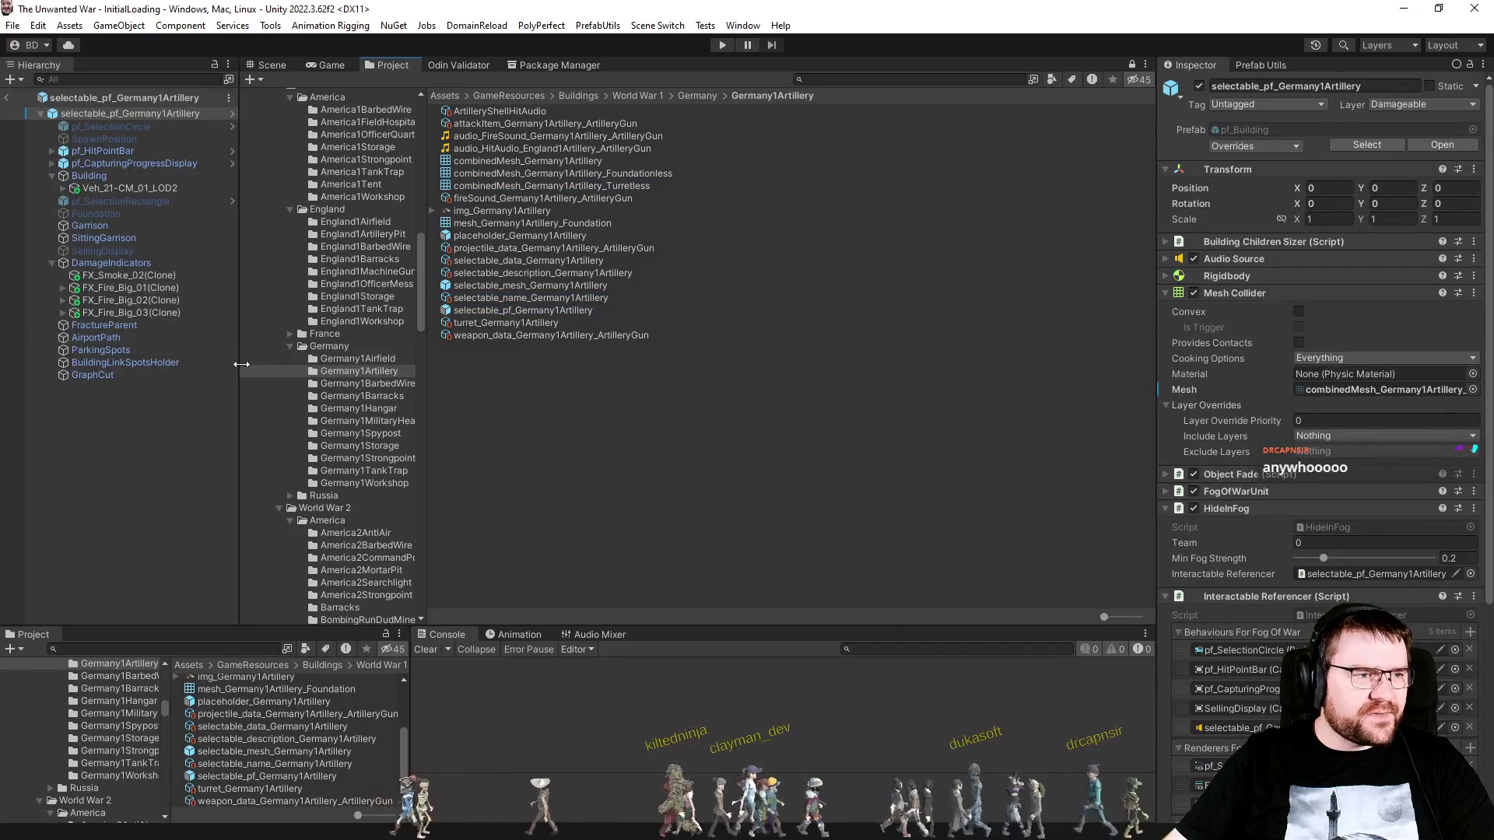
click(123, 189)
click(90, 178)
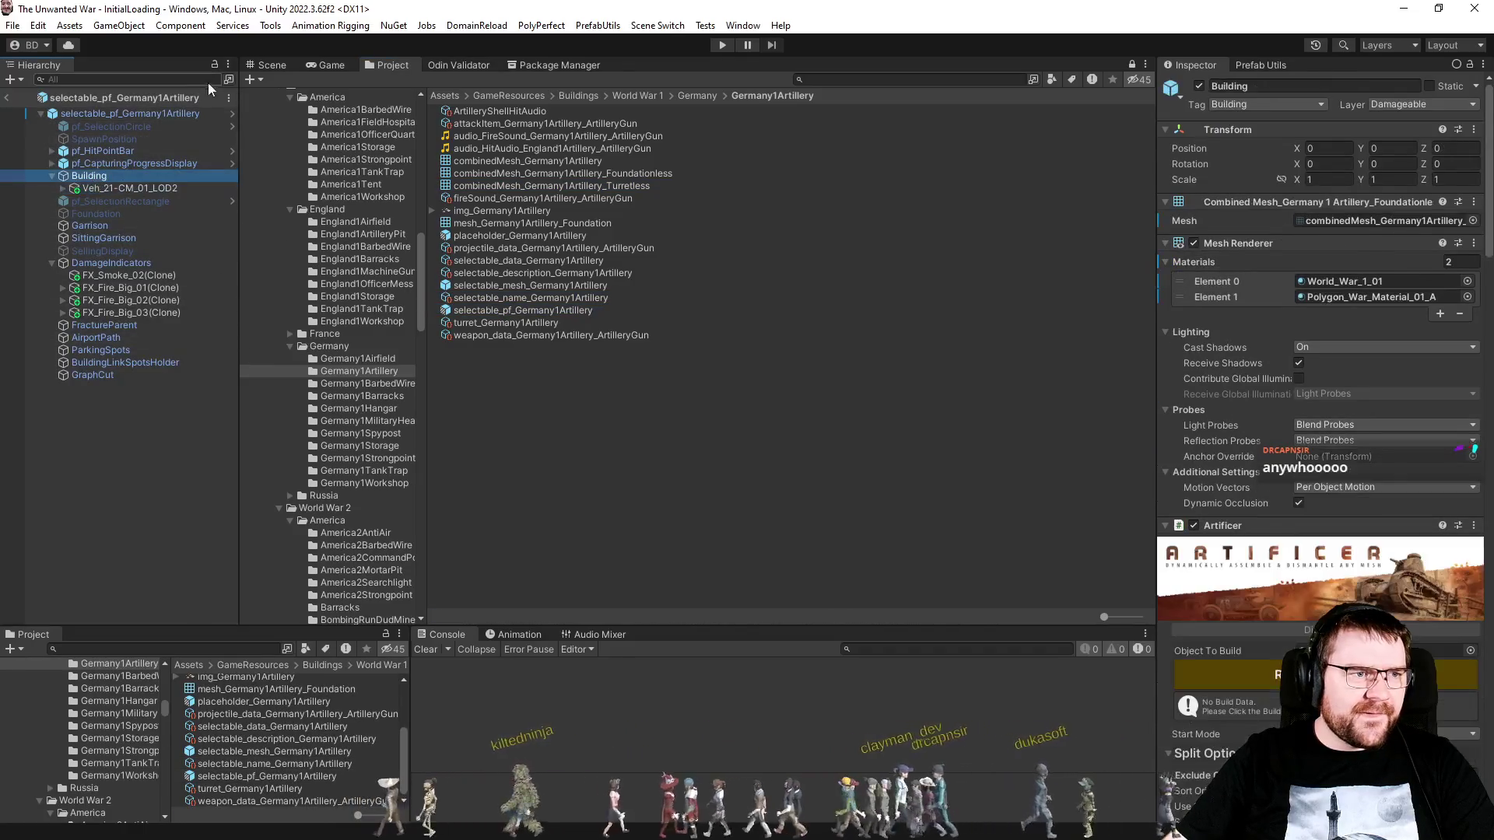
click(288, 65)
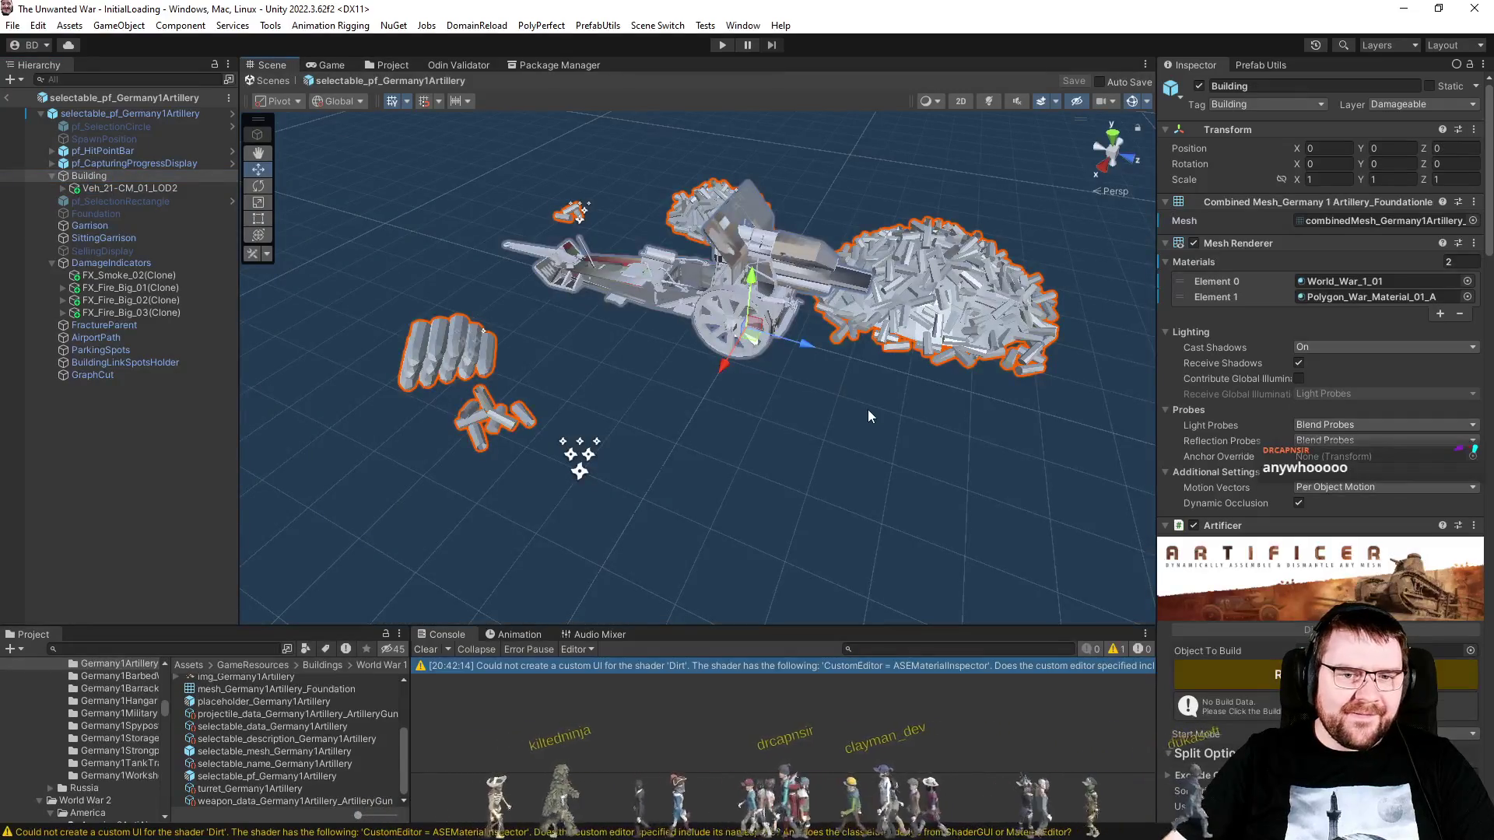
click(144, 193)
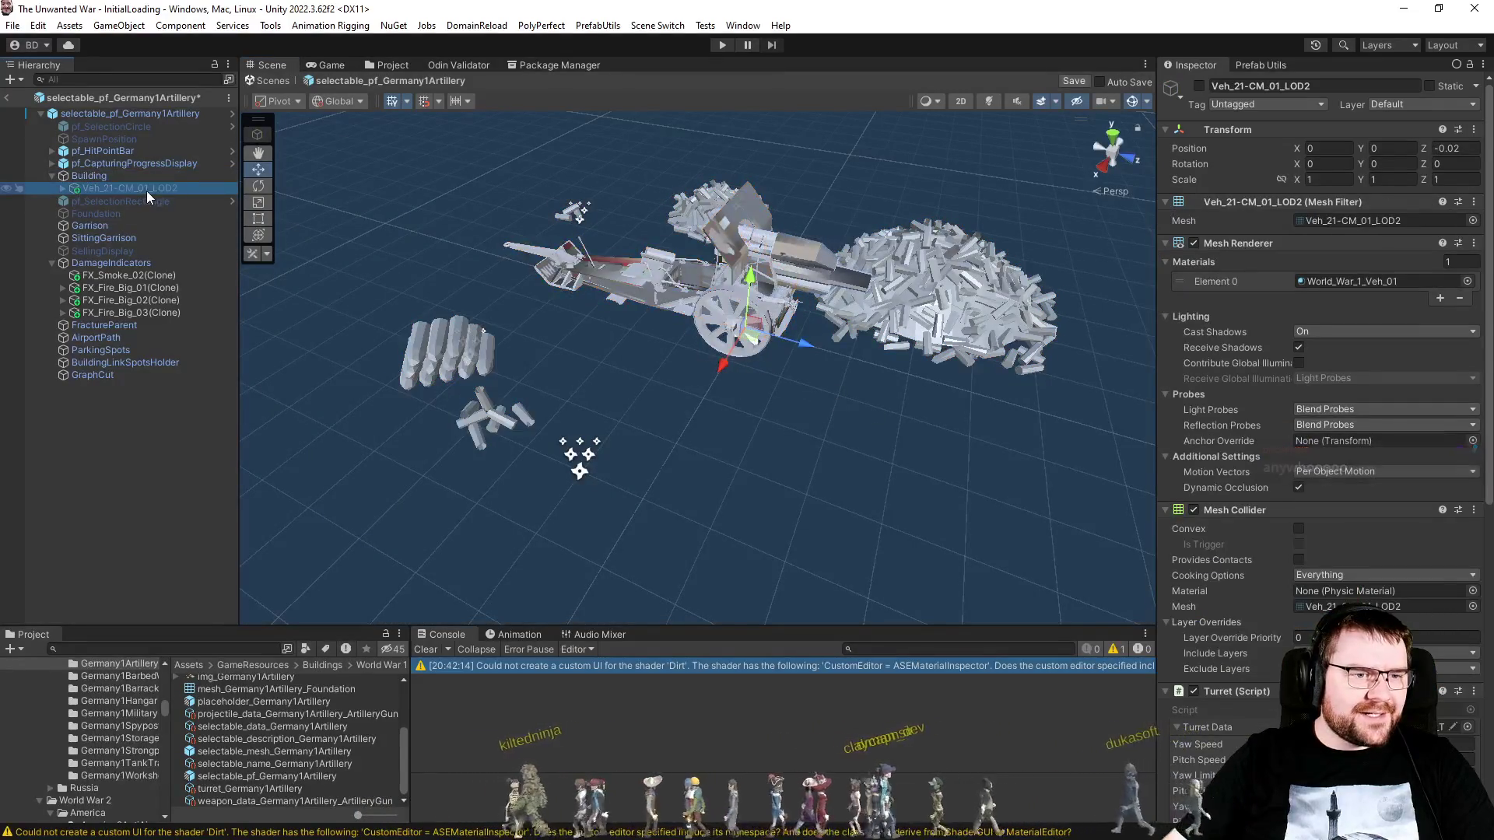
click(92, 179)
Step: Move World_War_1_01 below Polygon_War_Material_01_A in Building's materials and save the prefab
click(1352, 286)
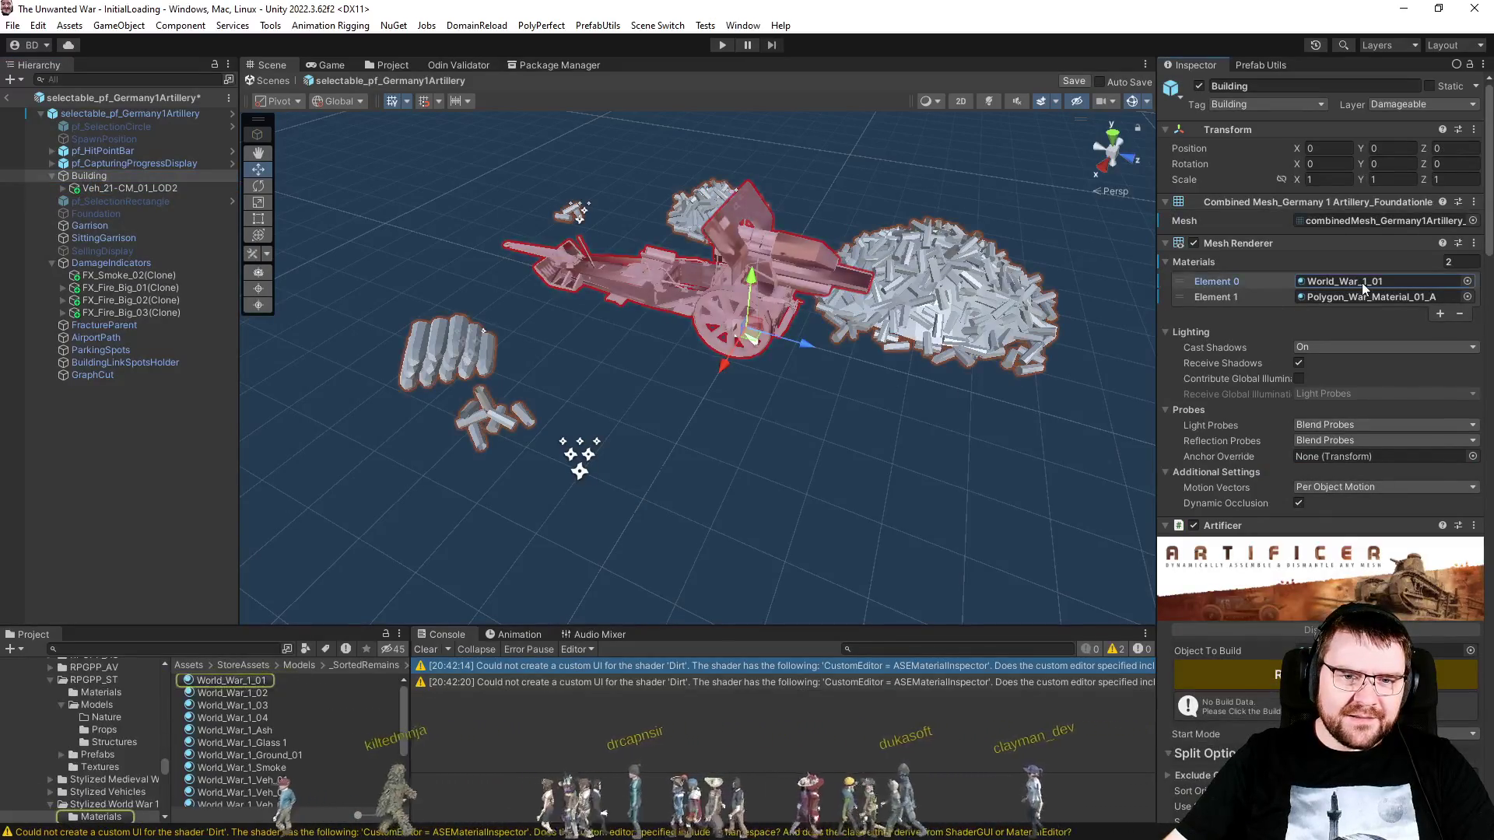
drag(1175, 282, 1179, 301)
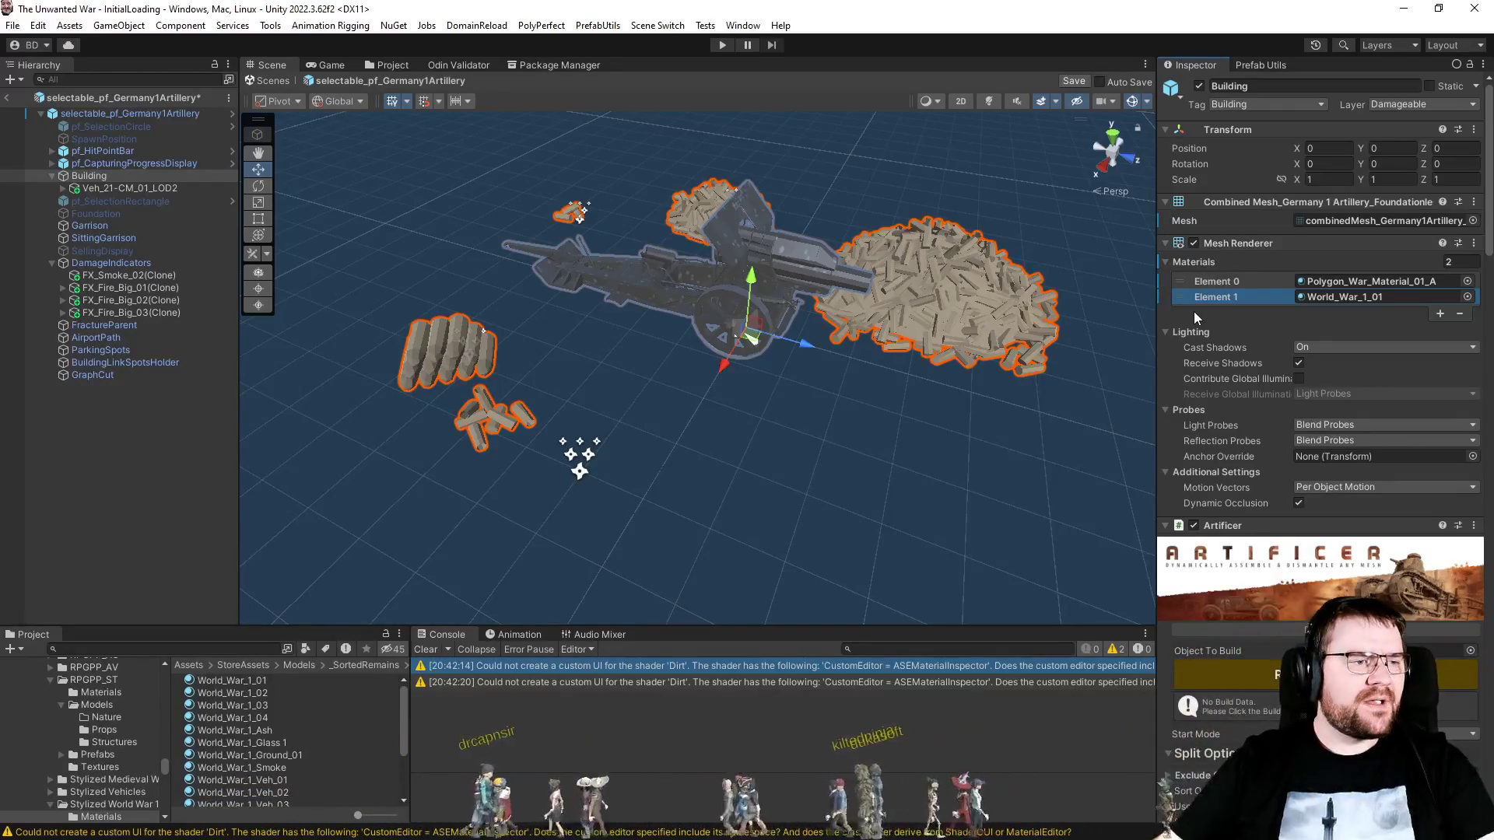
key(ctrl+s)
click(405, 65)
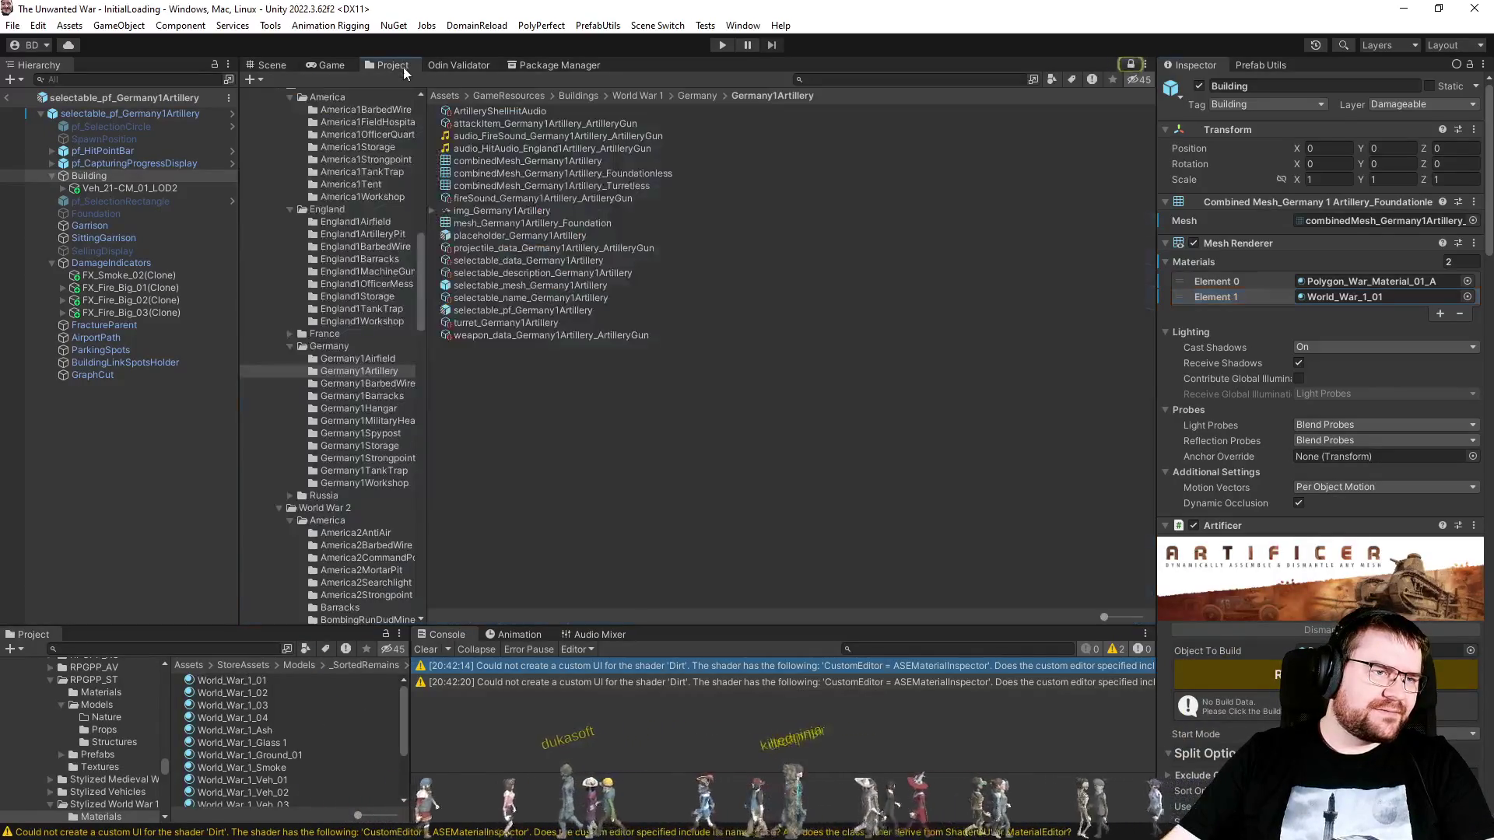
Step: Open selectable_mesh_Germany1Artillery and apply SM_Prop_Shell_03's collider mesh change to the prefab
double_click(498, 284)
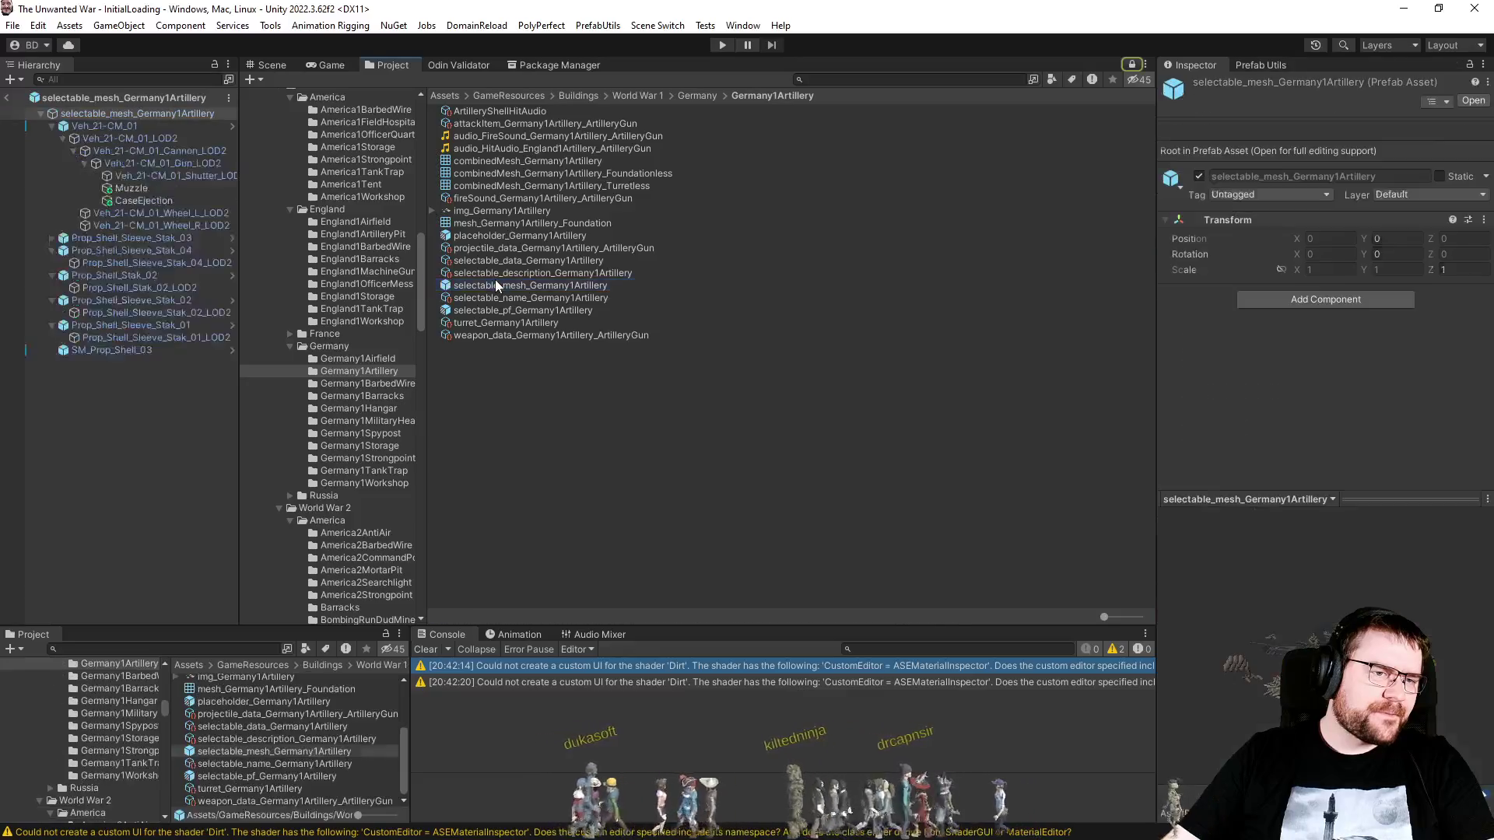
click(265, 58)
click(106, 341)
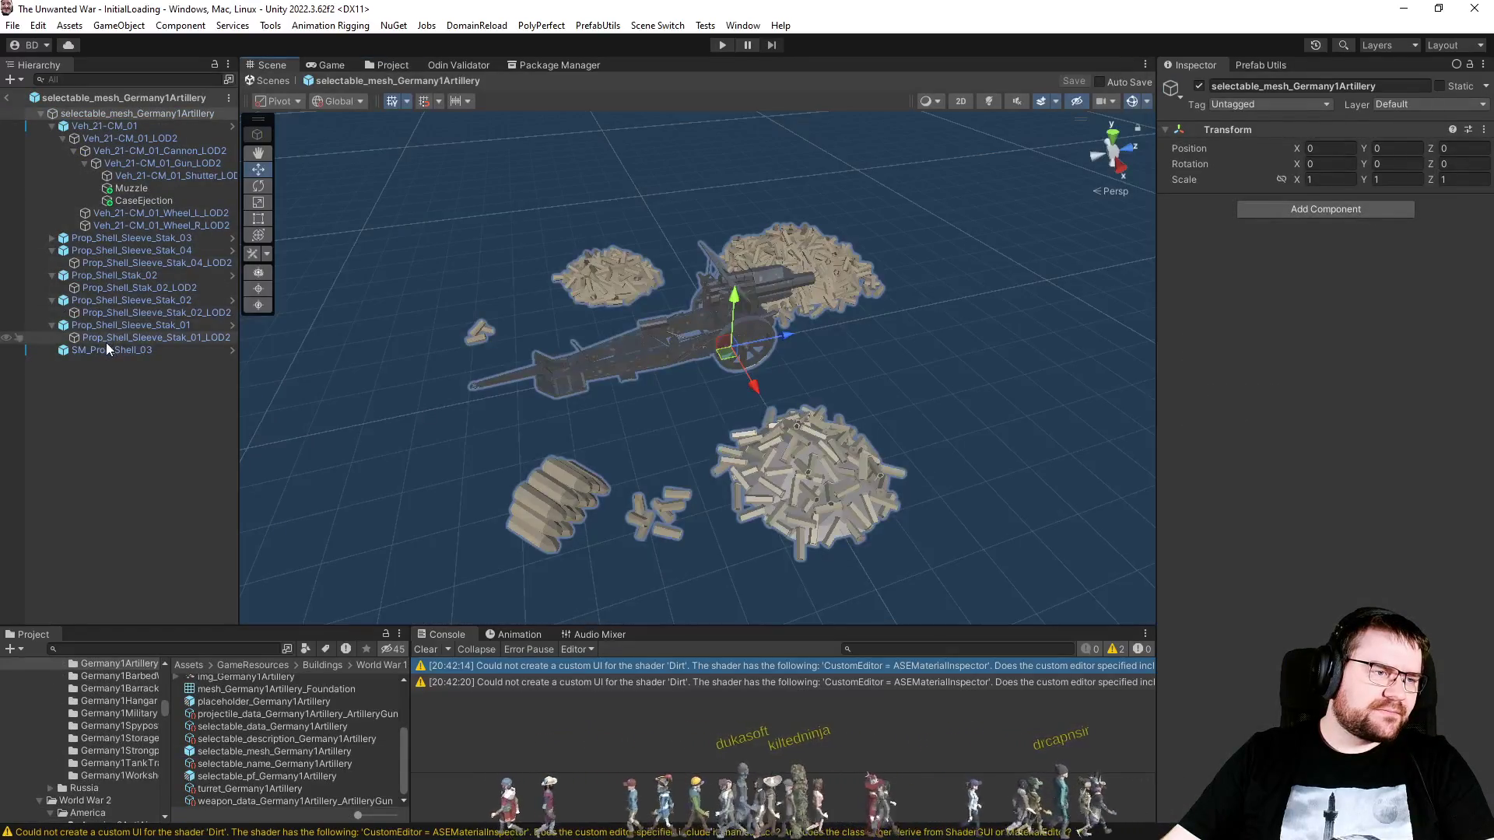
click(102, 351)
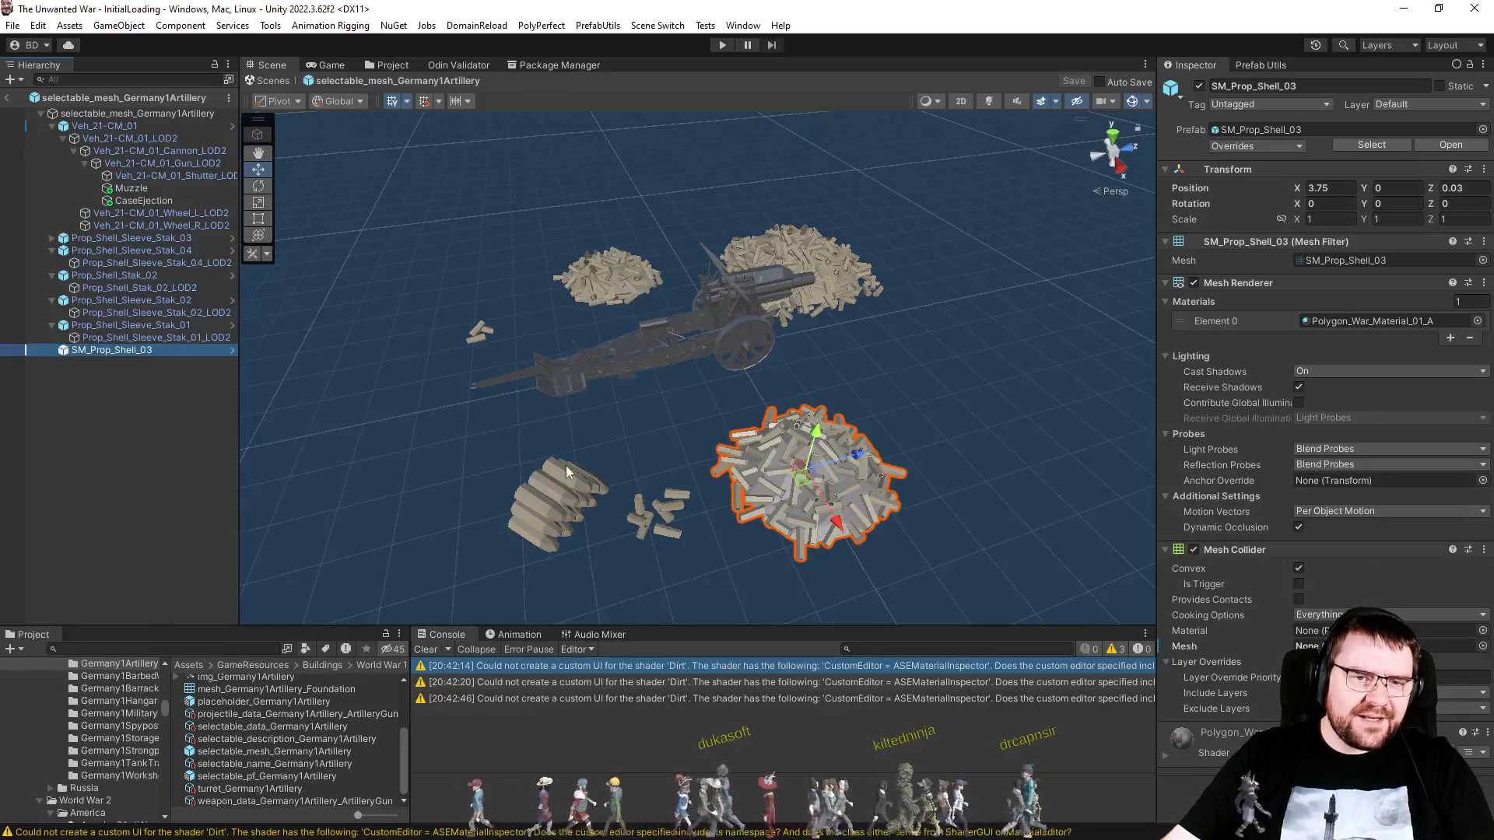
right_click(1179, 646)
click(1229, 691)
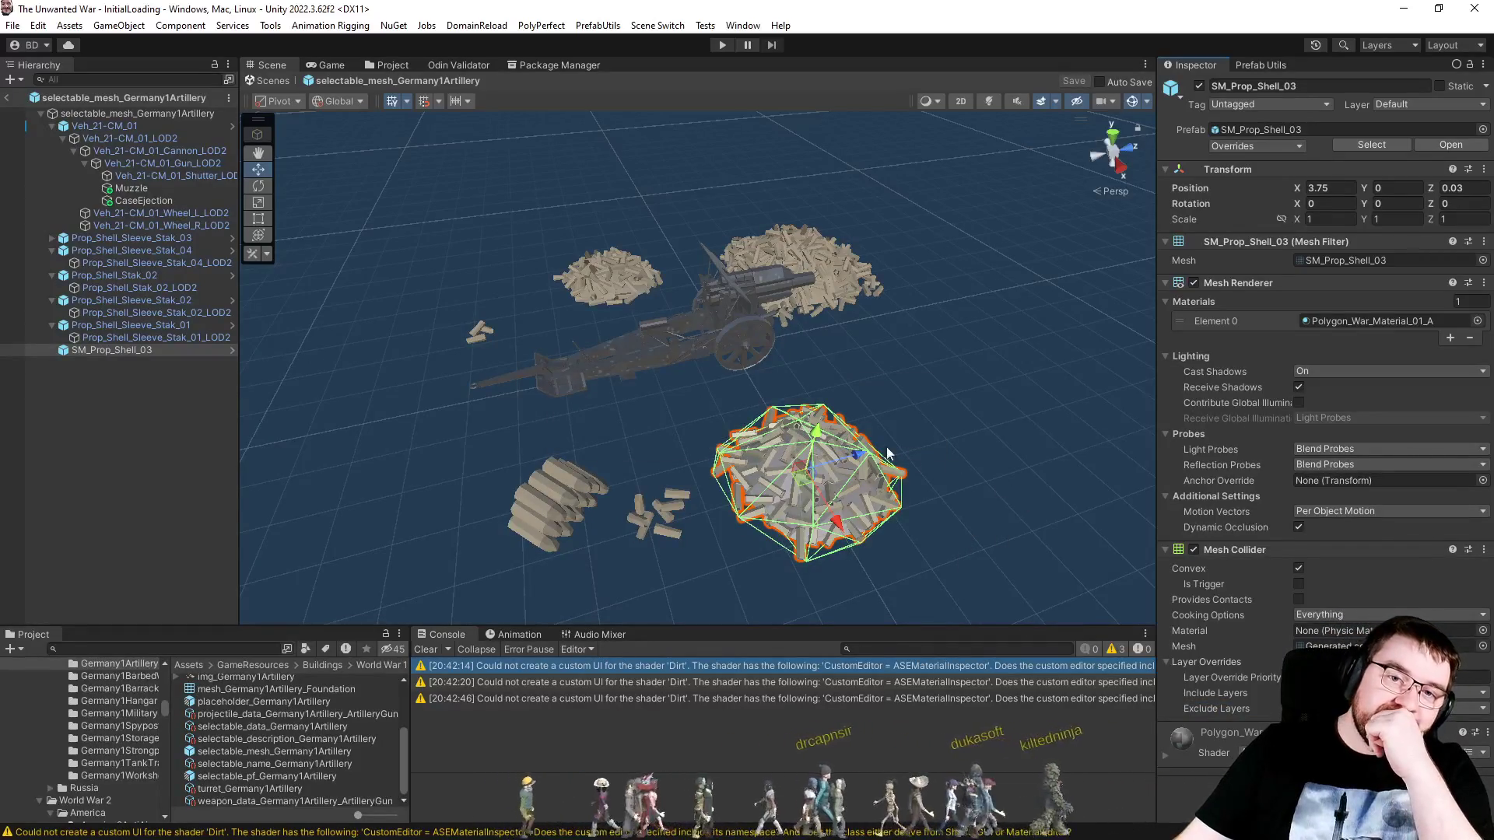
click(155, 327)
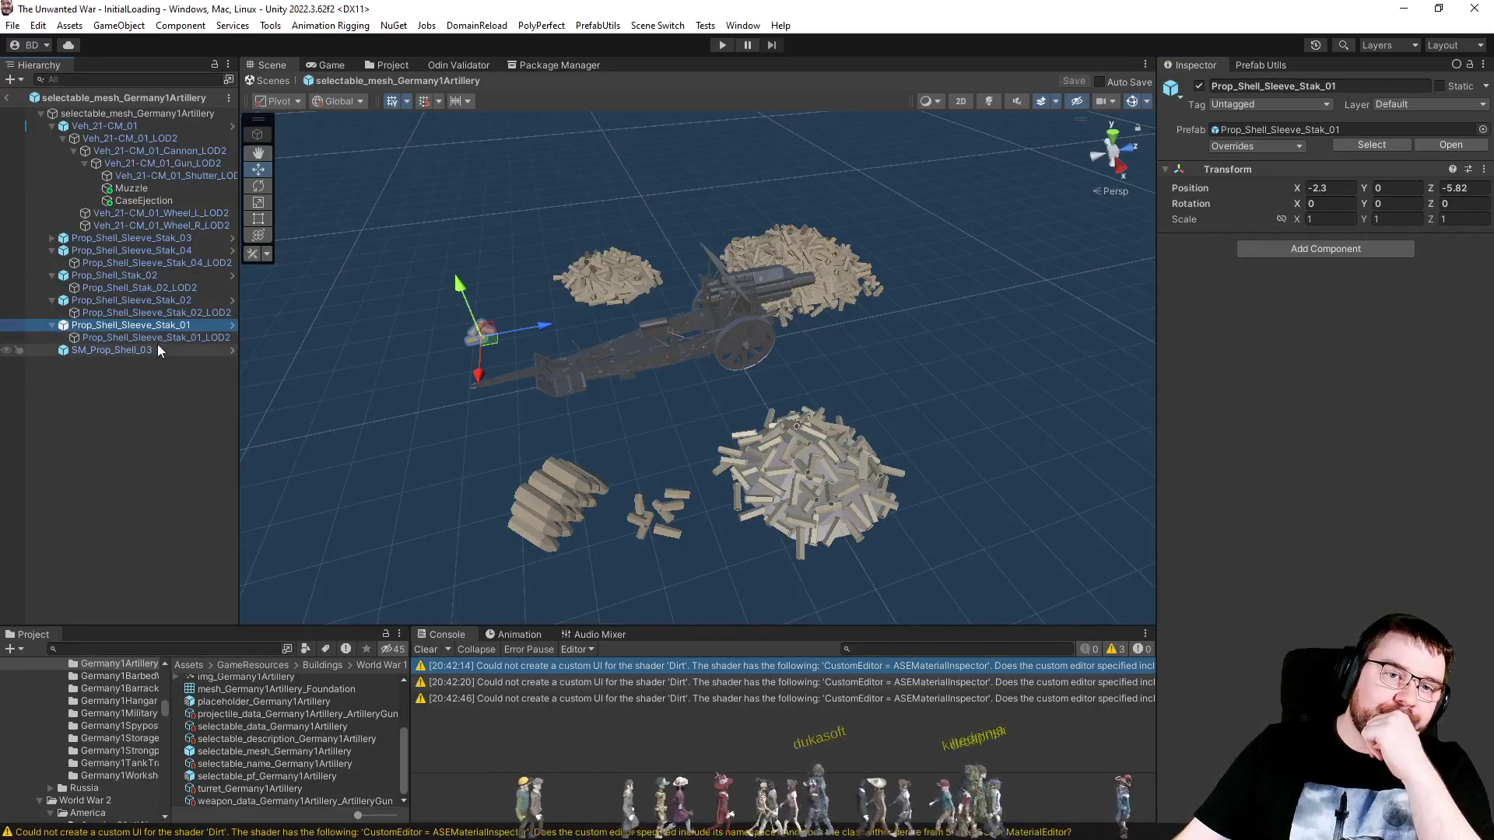
click(154, 350)
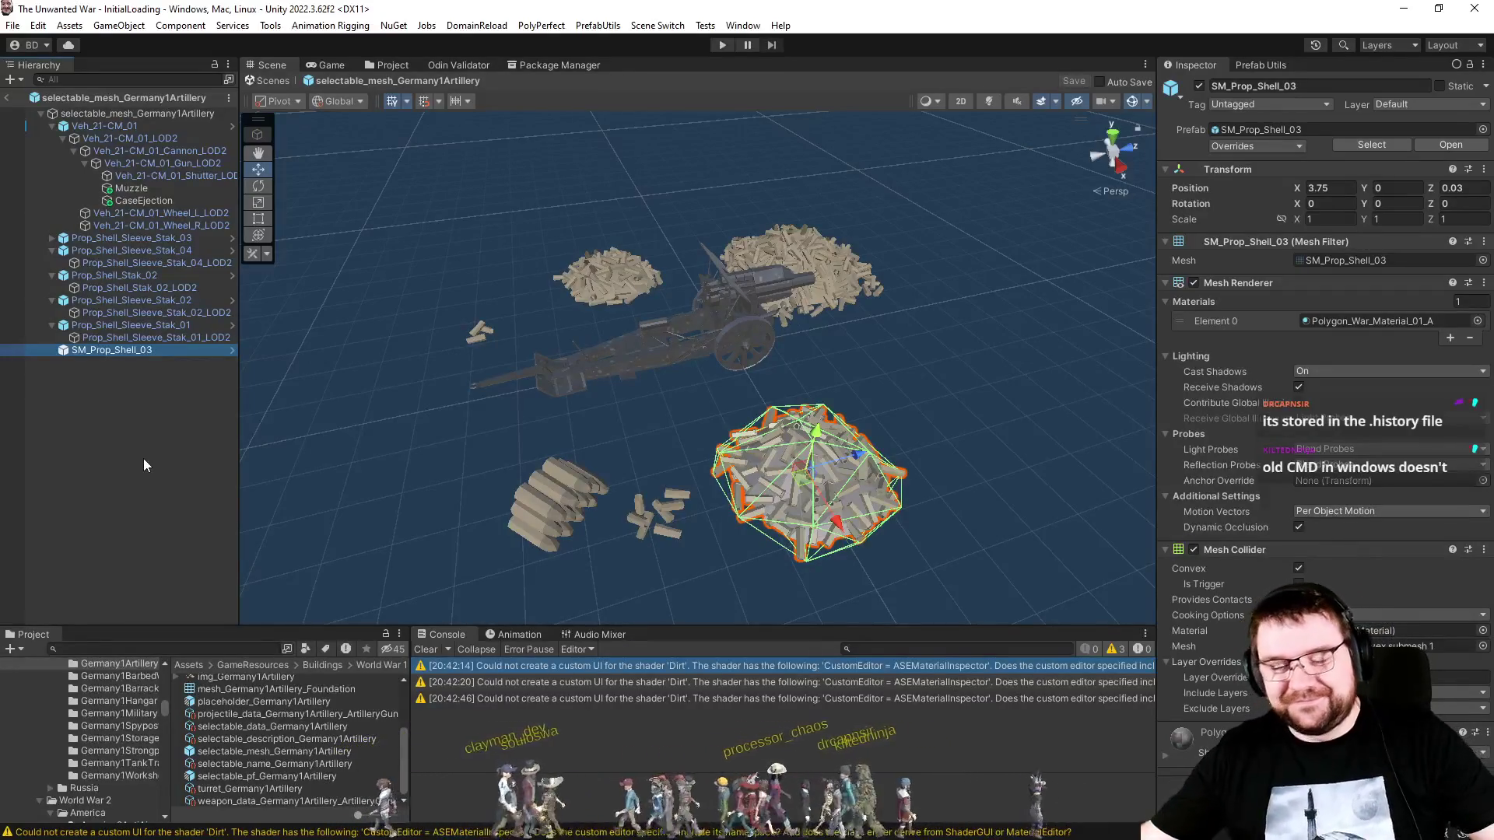
Step: Clear the three shader warnings from the Console, then recheck SM_Prop_Shell_03 and Prop_Shell_Sleeve_Stak_01
click(156, 415)
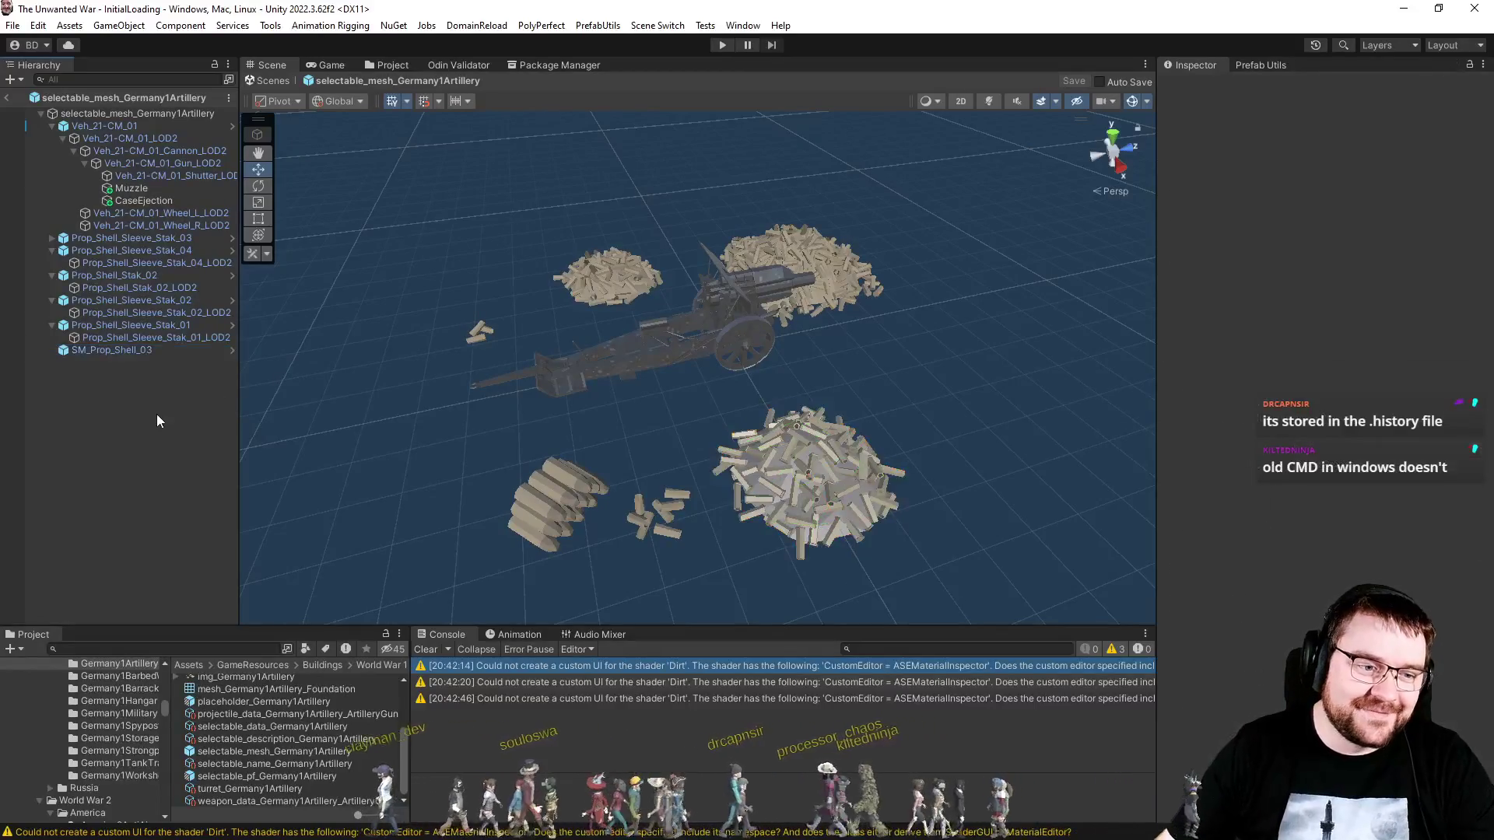
click(427, 649)
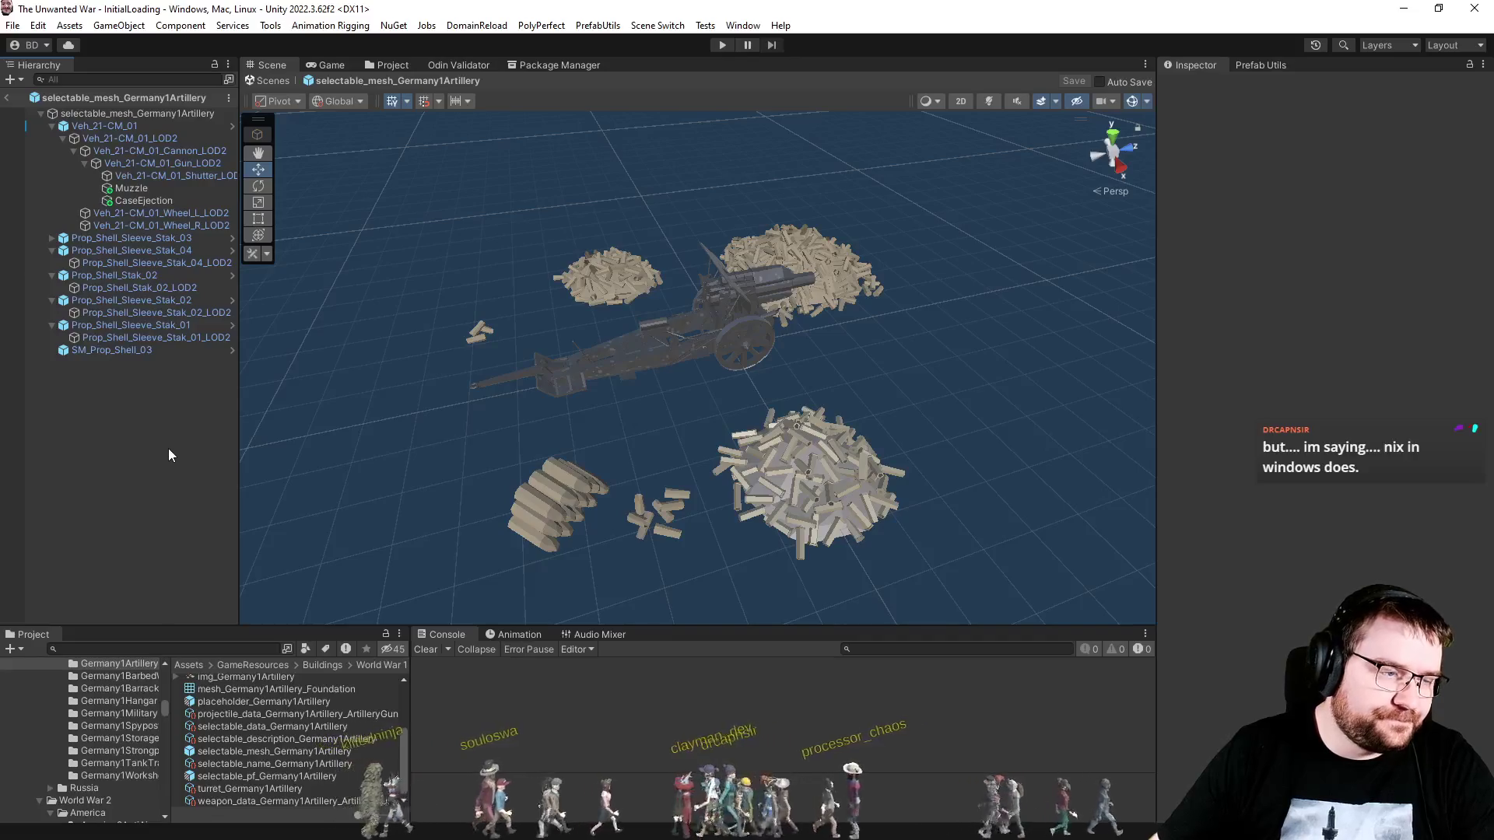
click(136, 350)
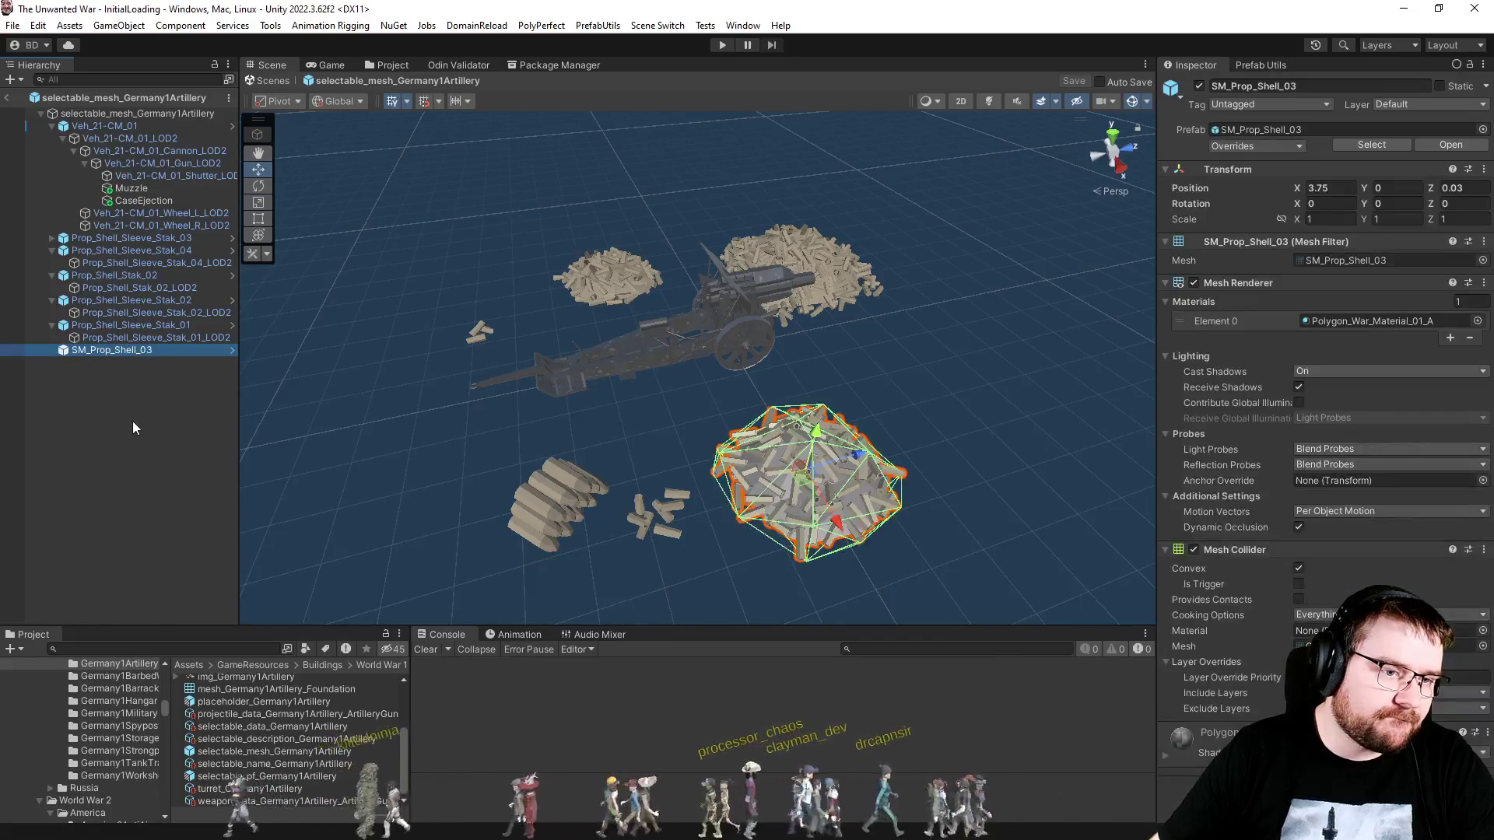
click(129, 327)
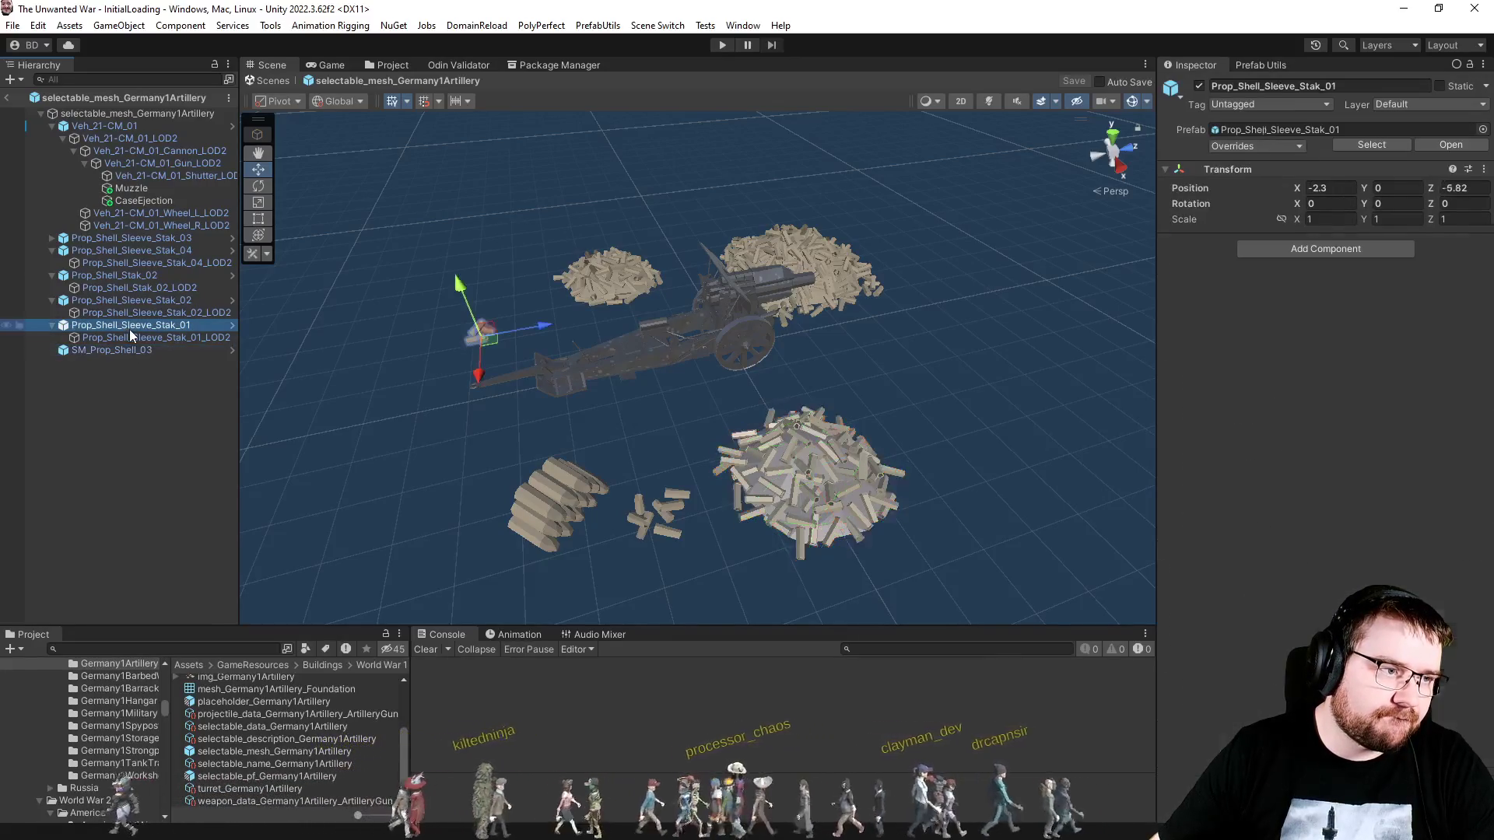
click(114, 426)
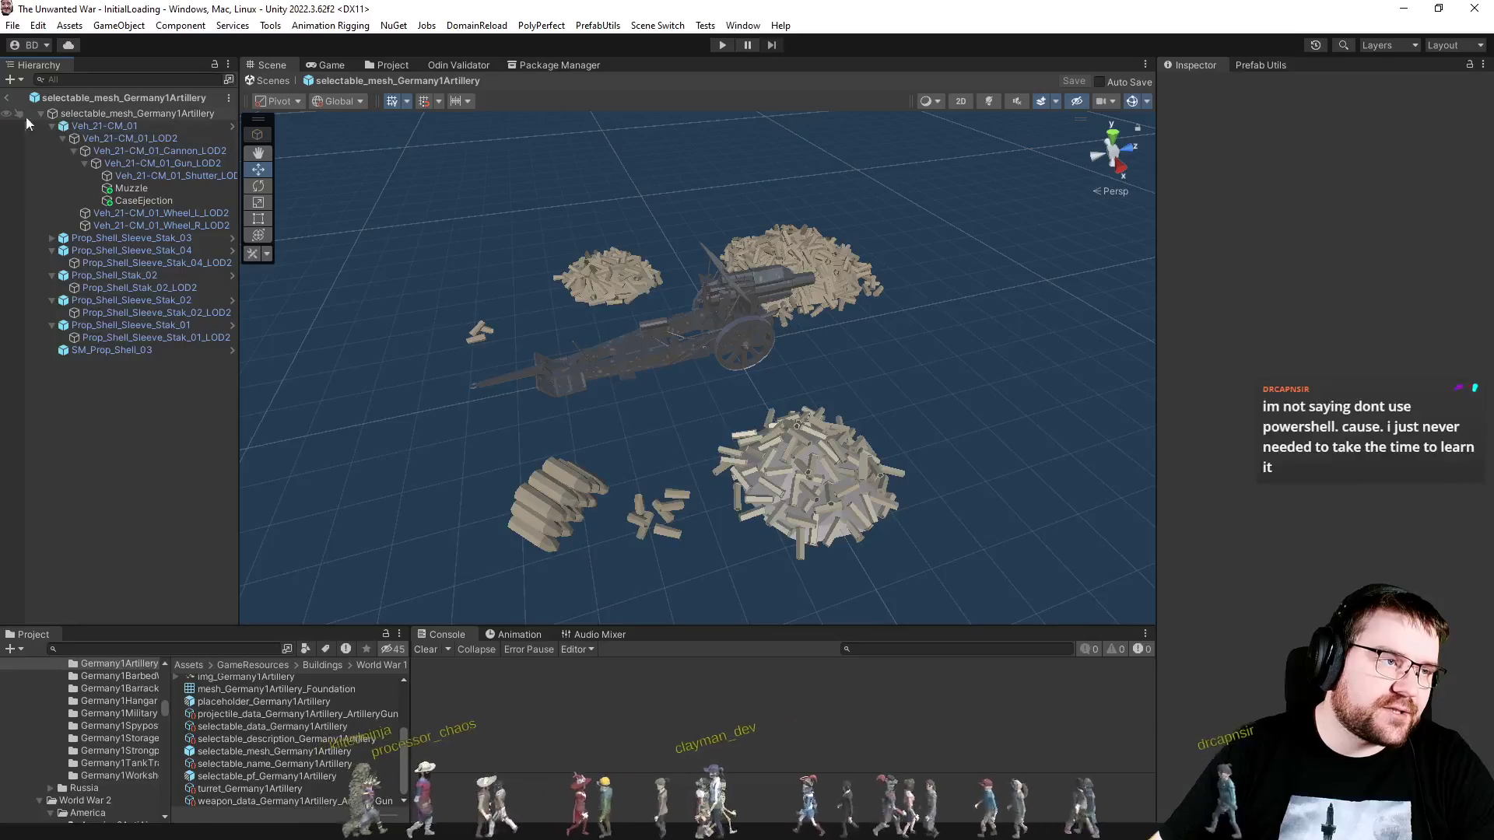
click(119, 354)
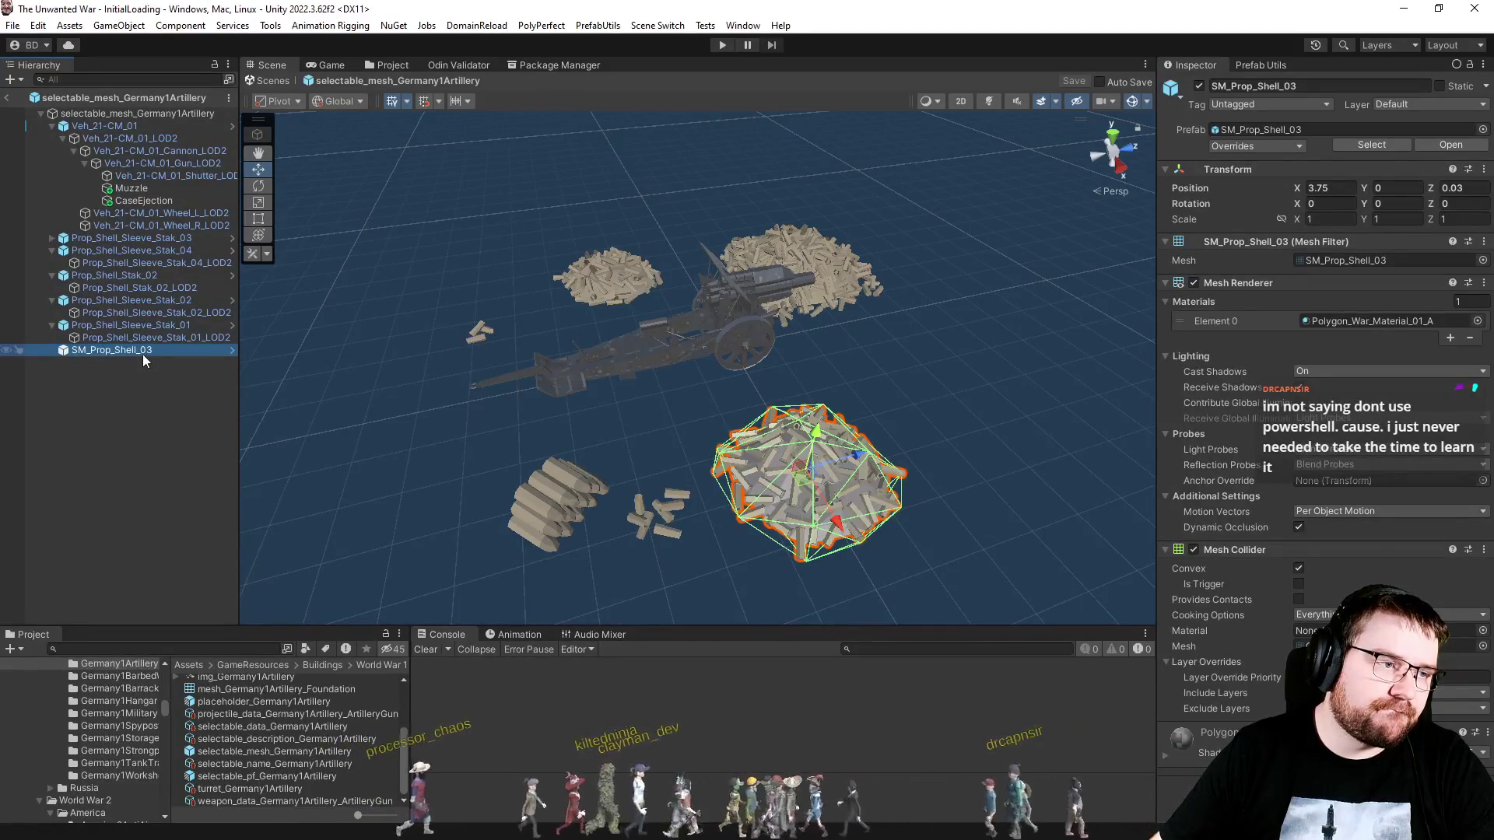
drag(142, 347, 147, 351)
drag(151, 426, 161, 512)
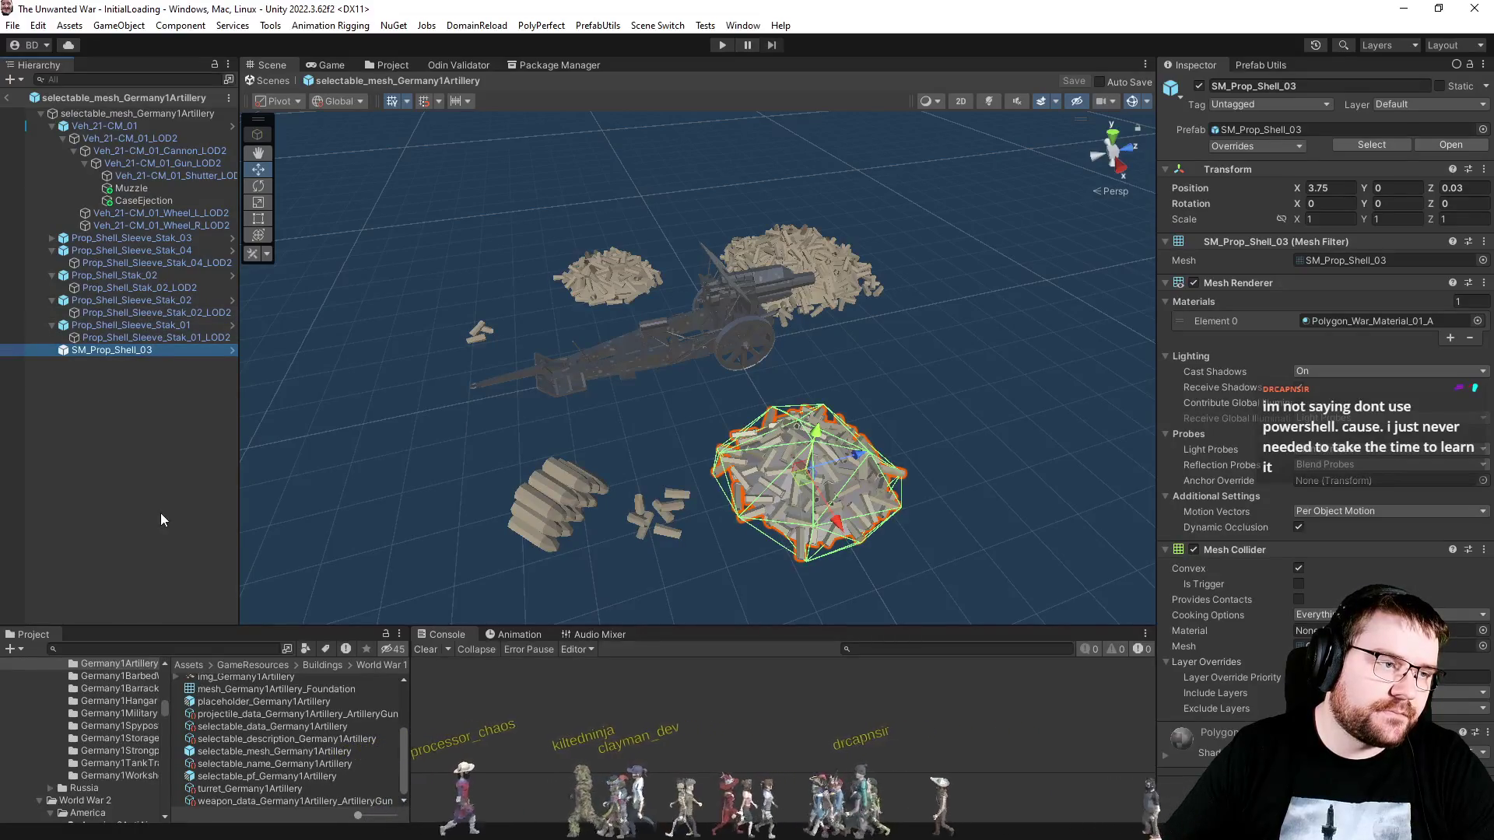
click(160, 512)
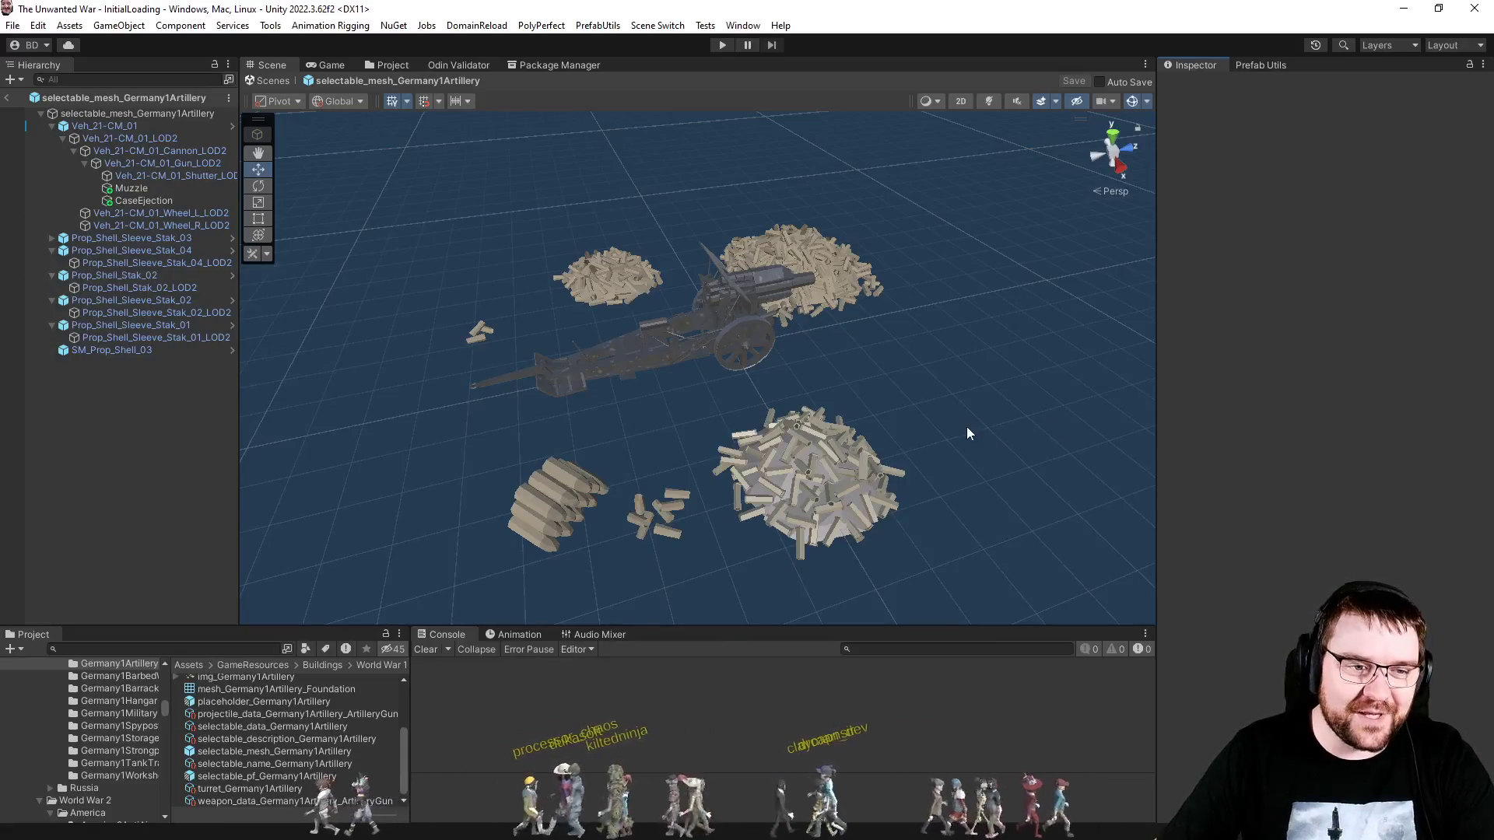
mouse_move(978, 424)
mouse_down()
mouse_move(991, 381)
mouse_move(995, 414)
mouse_move(981, 344)
mouse_move(950, 324)
mouse_move(827, 366)
mouse_move(870, 373)
mouse_up()
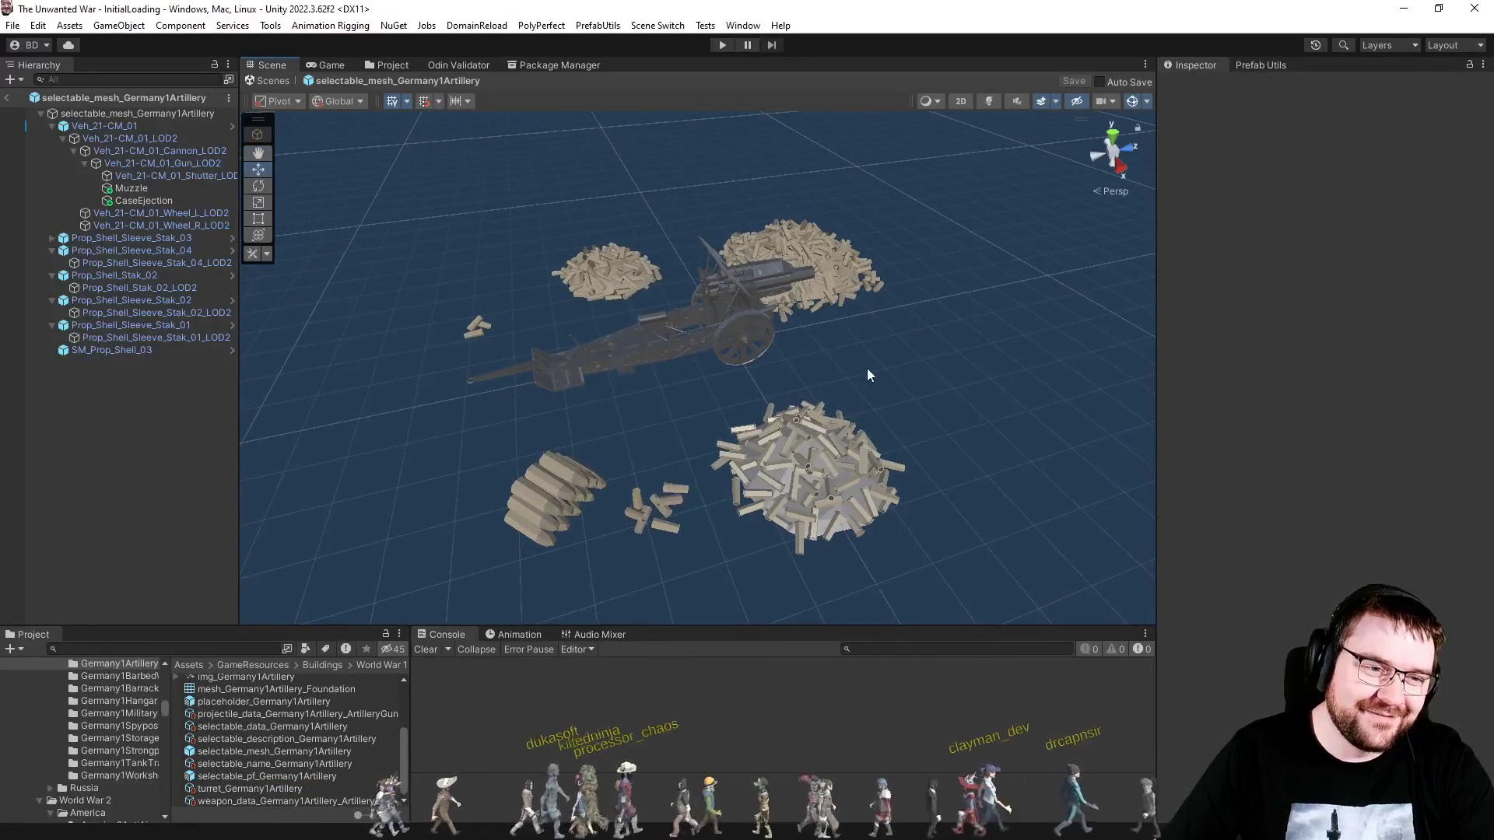
mouse_move(963, 366)
alt+mouse_down()
mouse_move(976, 374)
mouse_move(948, 373)
mouse_move(1001, 430)
mouse_move(954, 367)
mouse_move(894, 347)
mouse_move(956, 376)
alt+mouse_up()
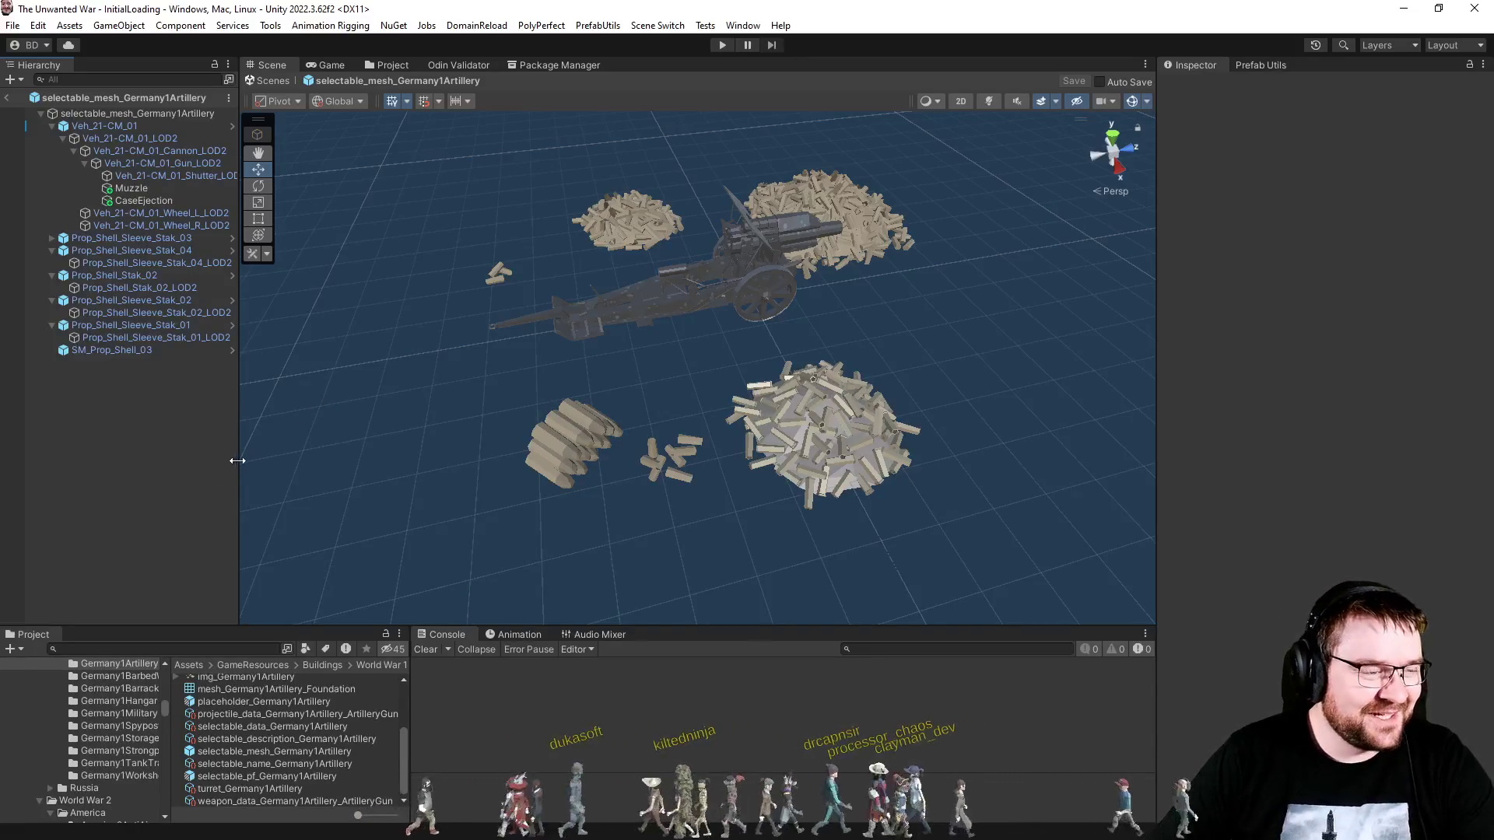
click(141, 200)
Step: Inspect the gun's Muzzle point, the SM_Prop_Shell_03 pile and the Prop_Shell_Sleeve_Stak_01 objects
click(143, 190)
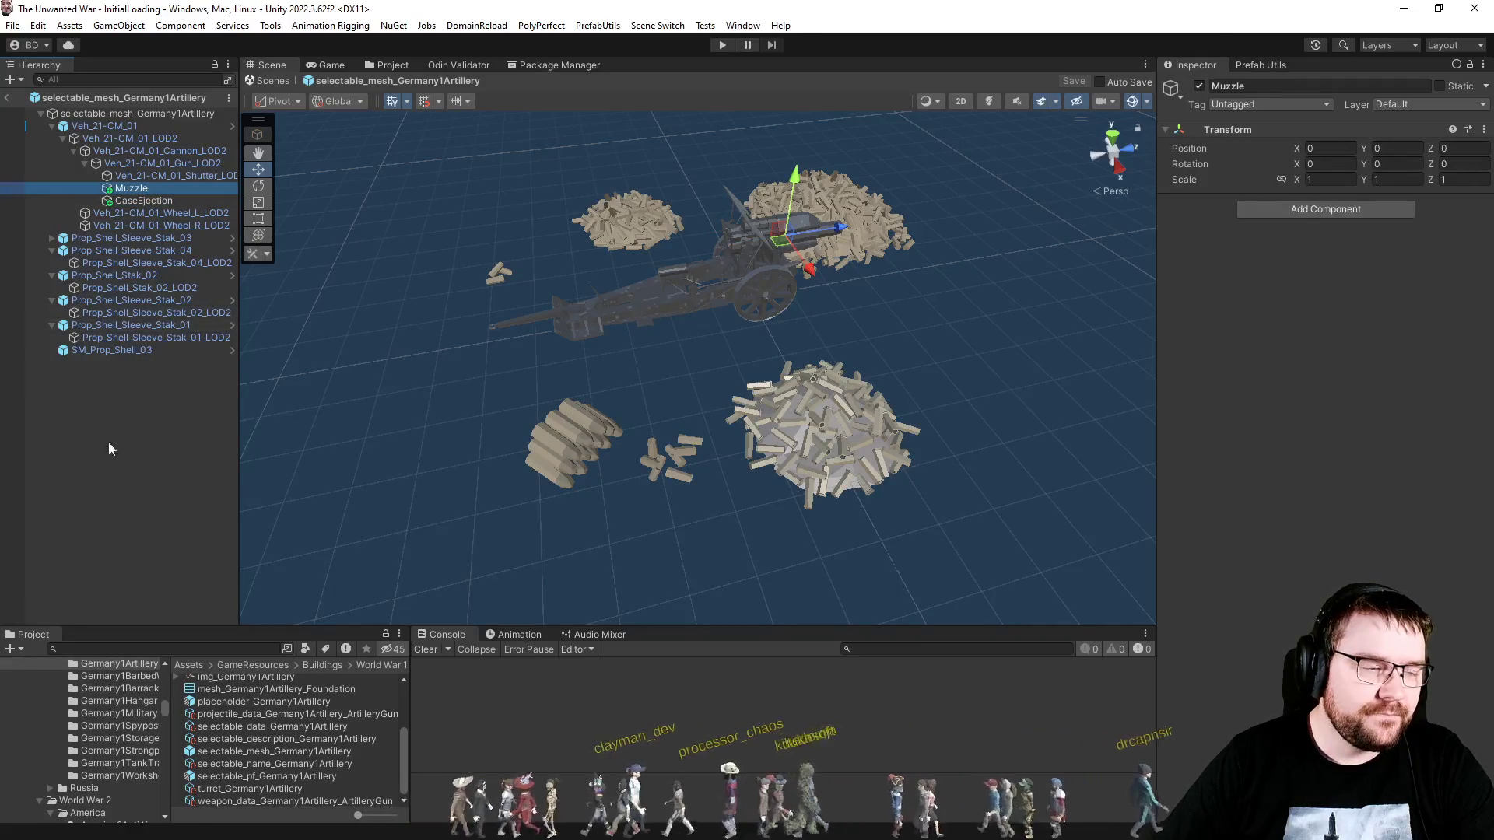
click(117, 351)
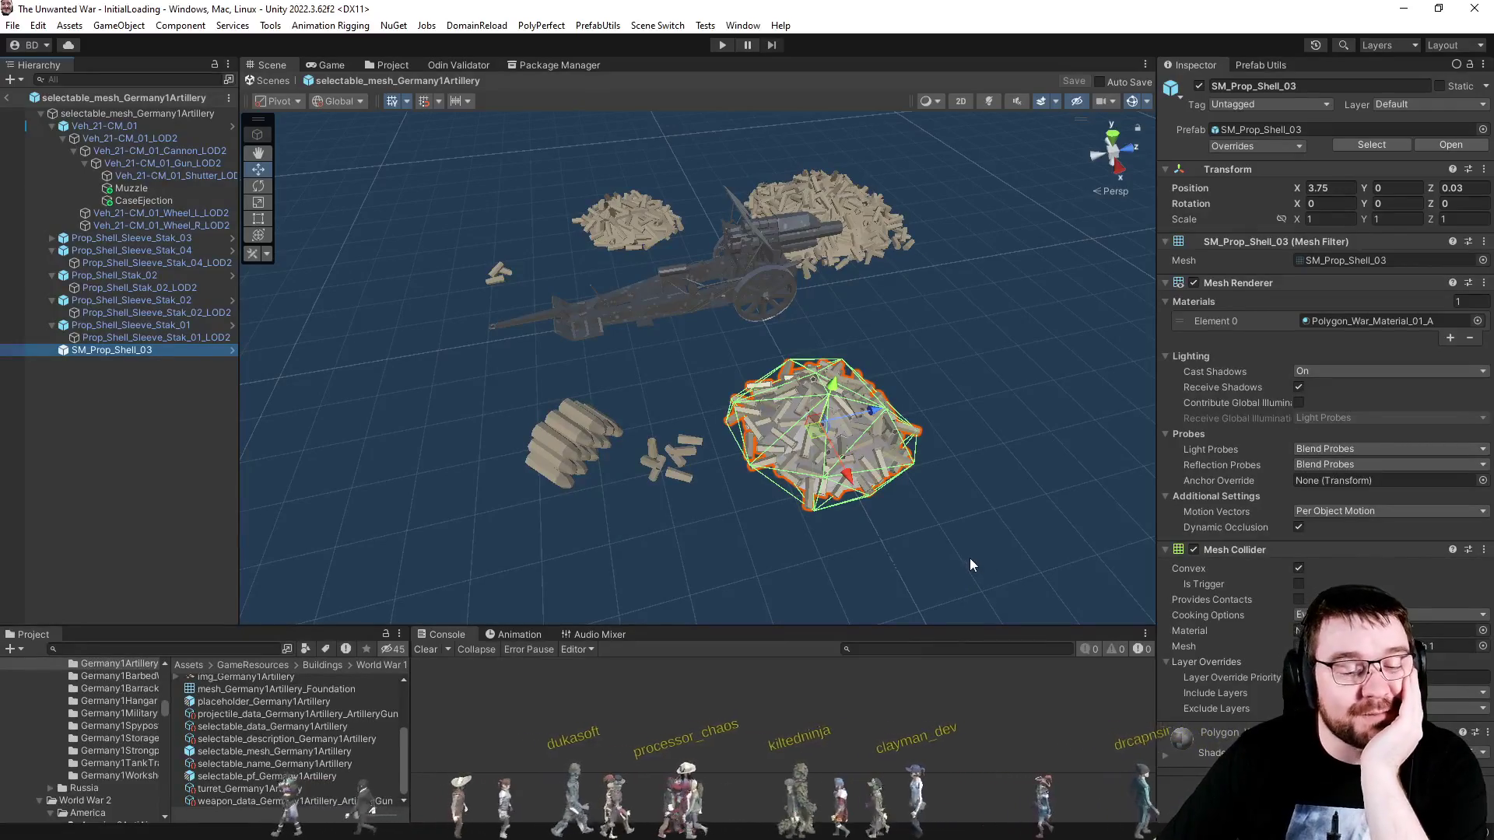
click(157, 328)
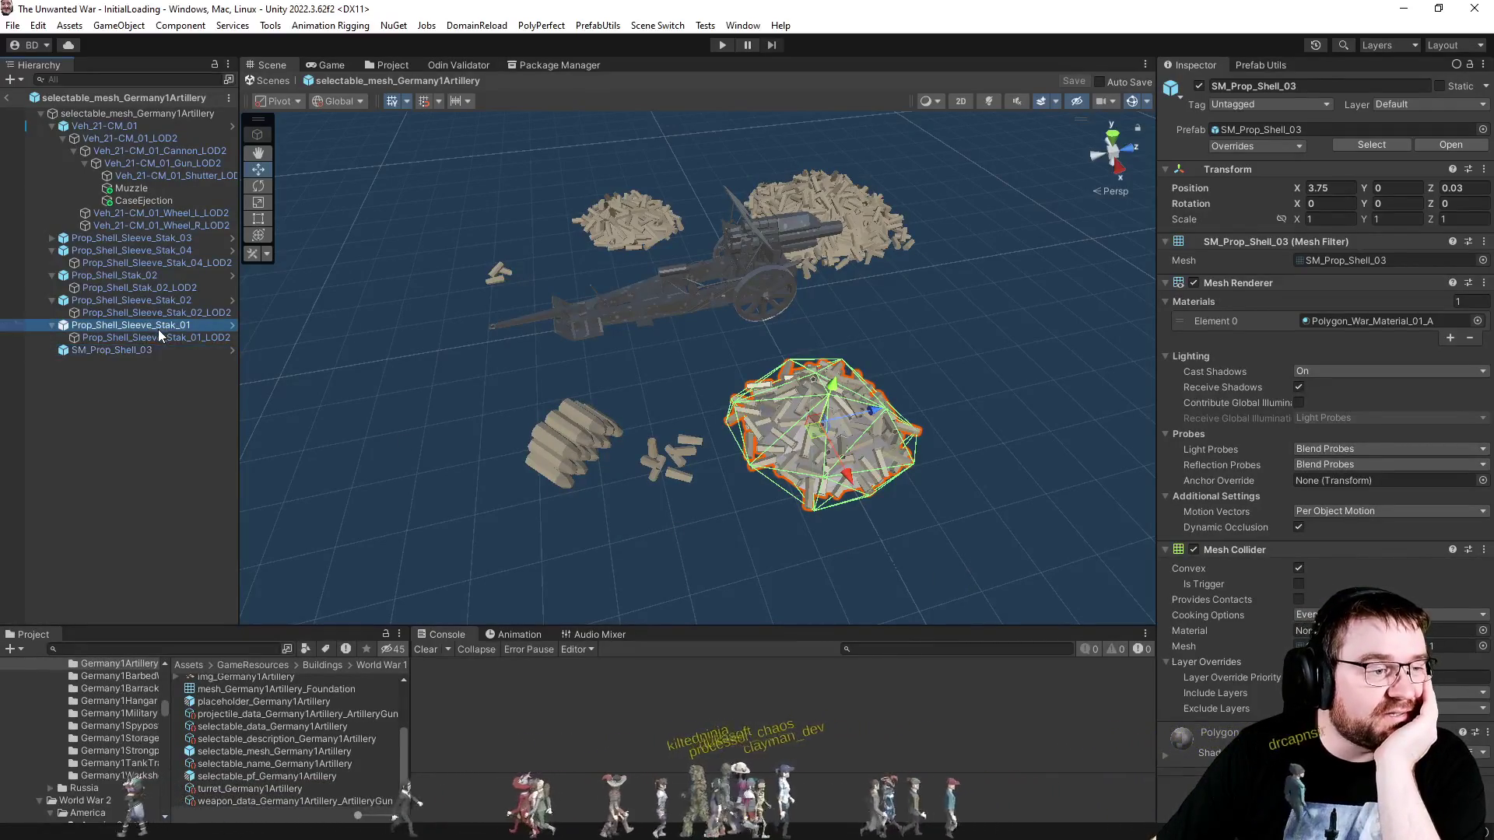
click(152, 336)
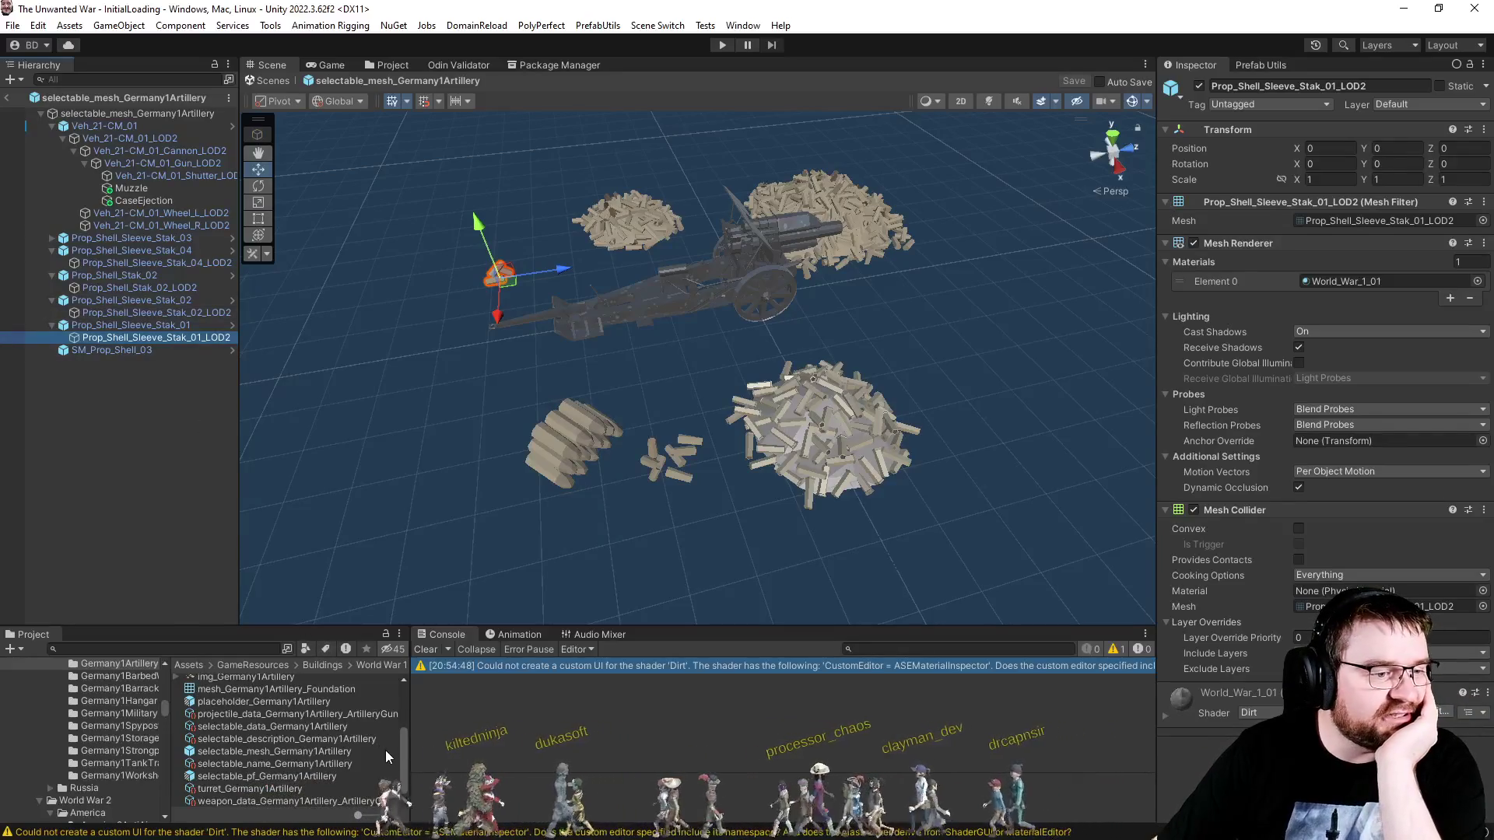
Step: View combinedMesh_Germany1Artillery_Turretless's info: 31096 vertices across two submeshes
scroll(342, 758, up, 3)
click(341, 739)
click(344, 754)
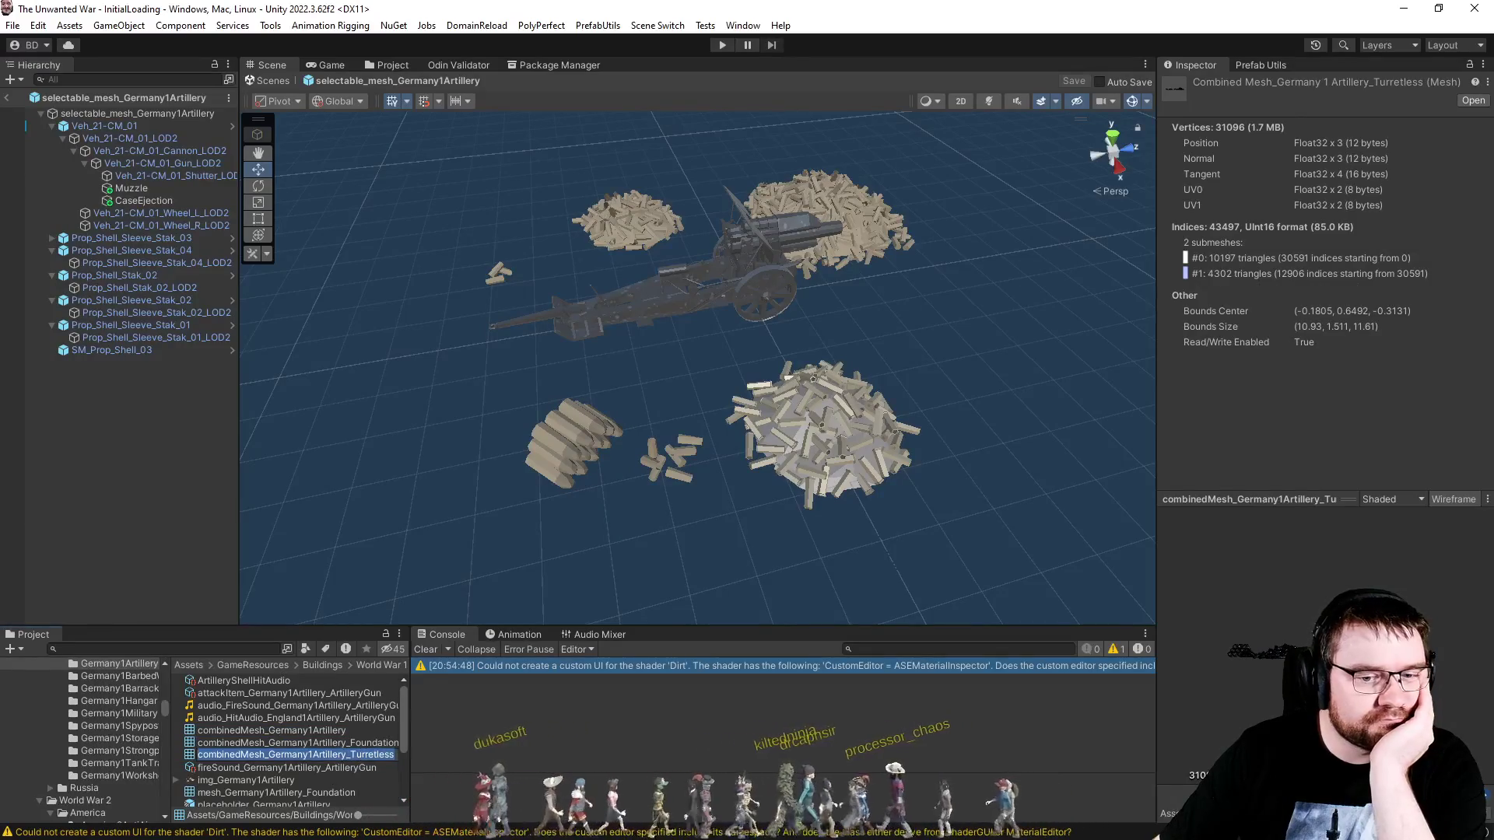
scroll(361, 750, down, 1)
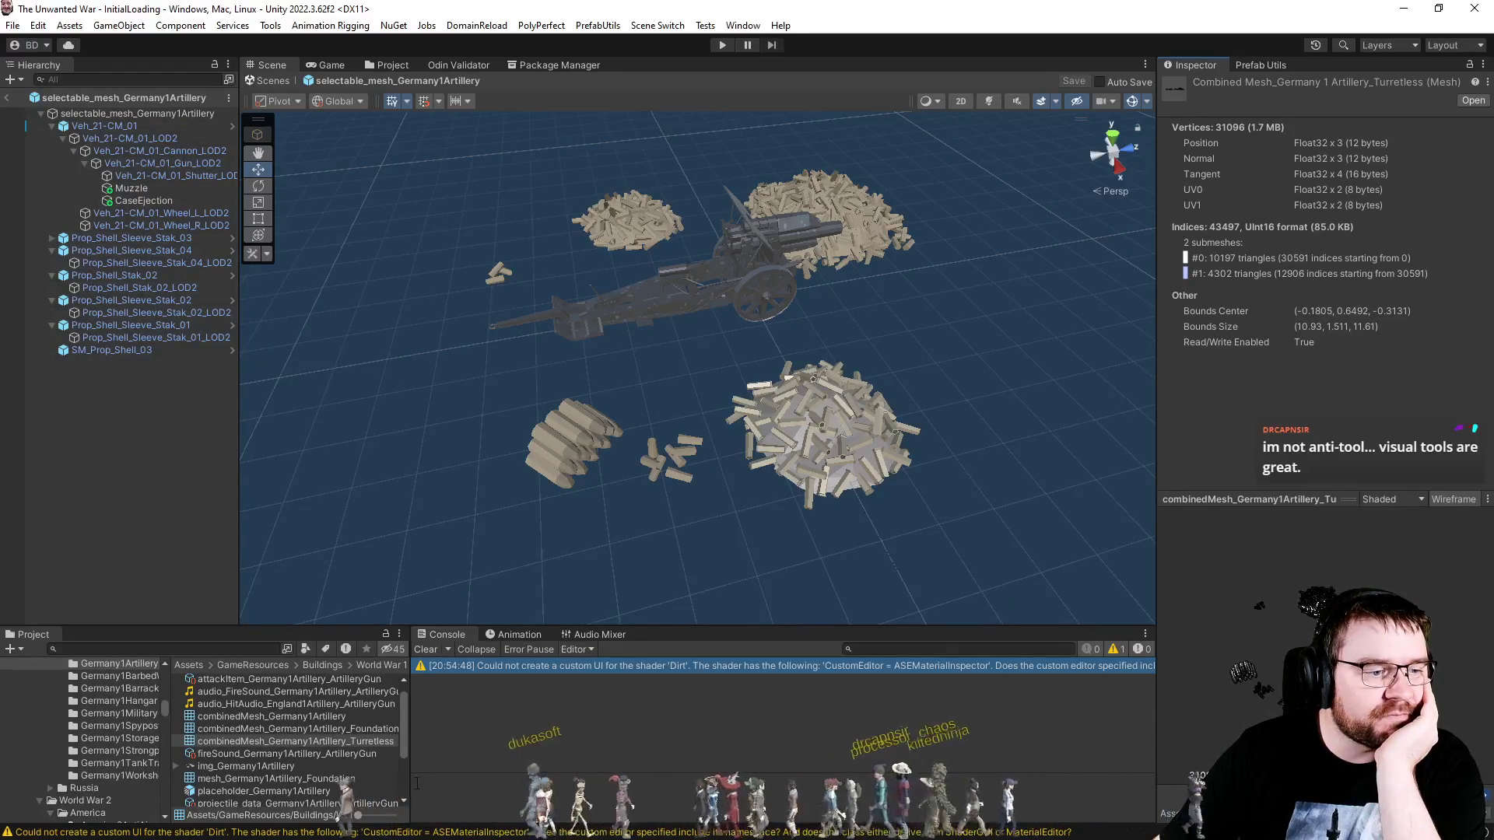
scroll(286, 770, down, 3)
Step: Give Building the Turretless combined mesh and reorder its materials to World_War_1_01, then Polygon_War_Material_01_A
click(286, 777)
double_click(285, 777)
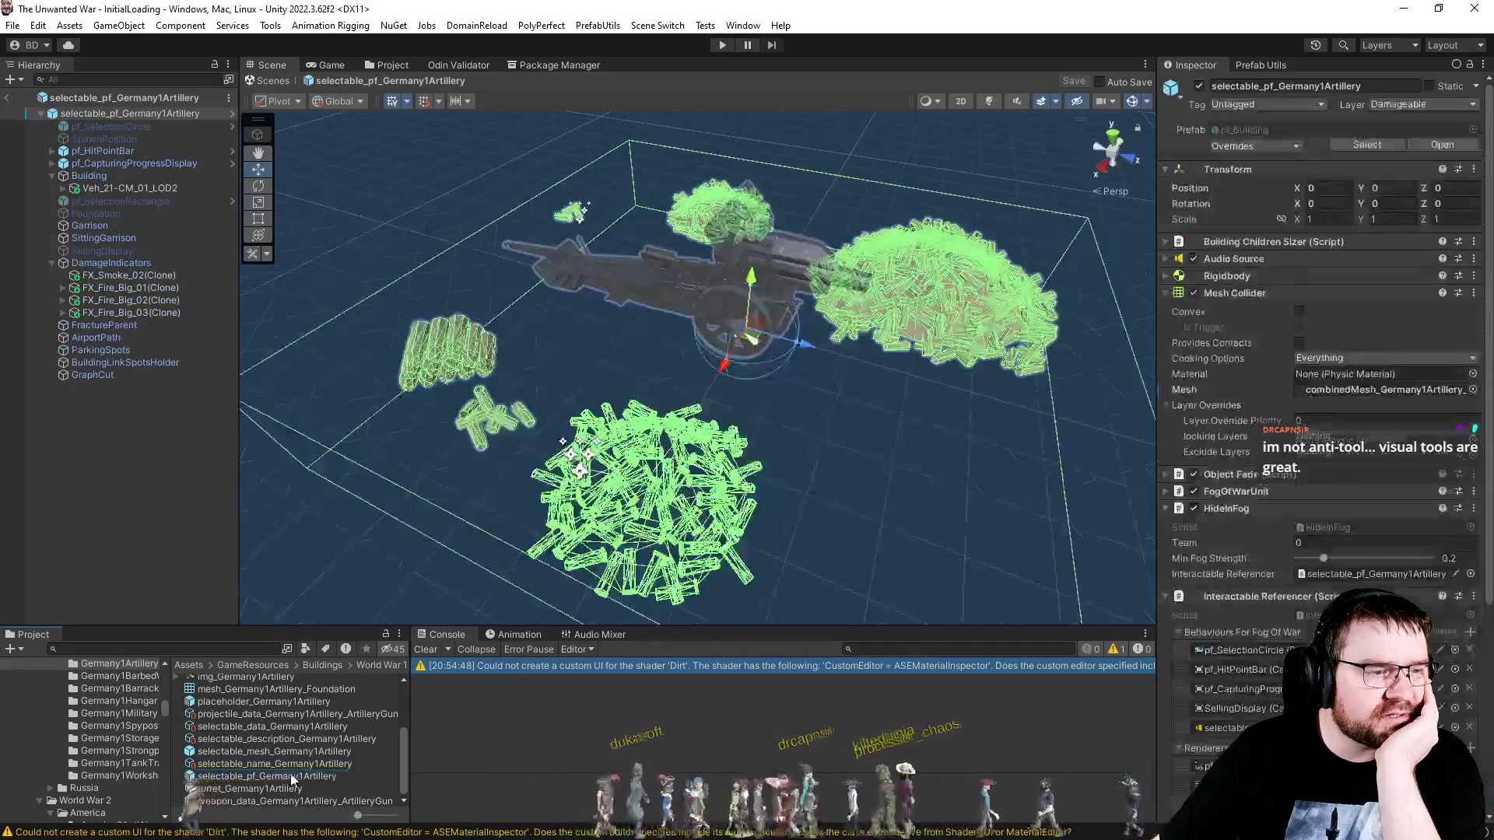
click(125, 176)
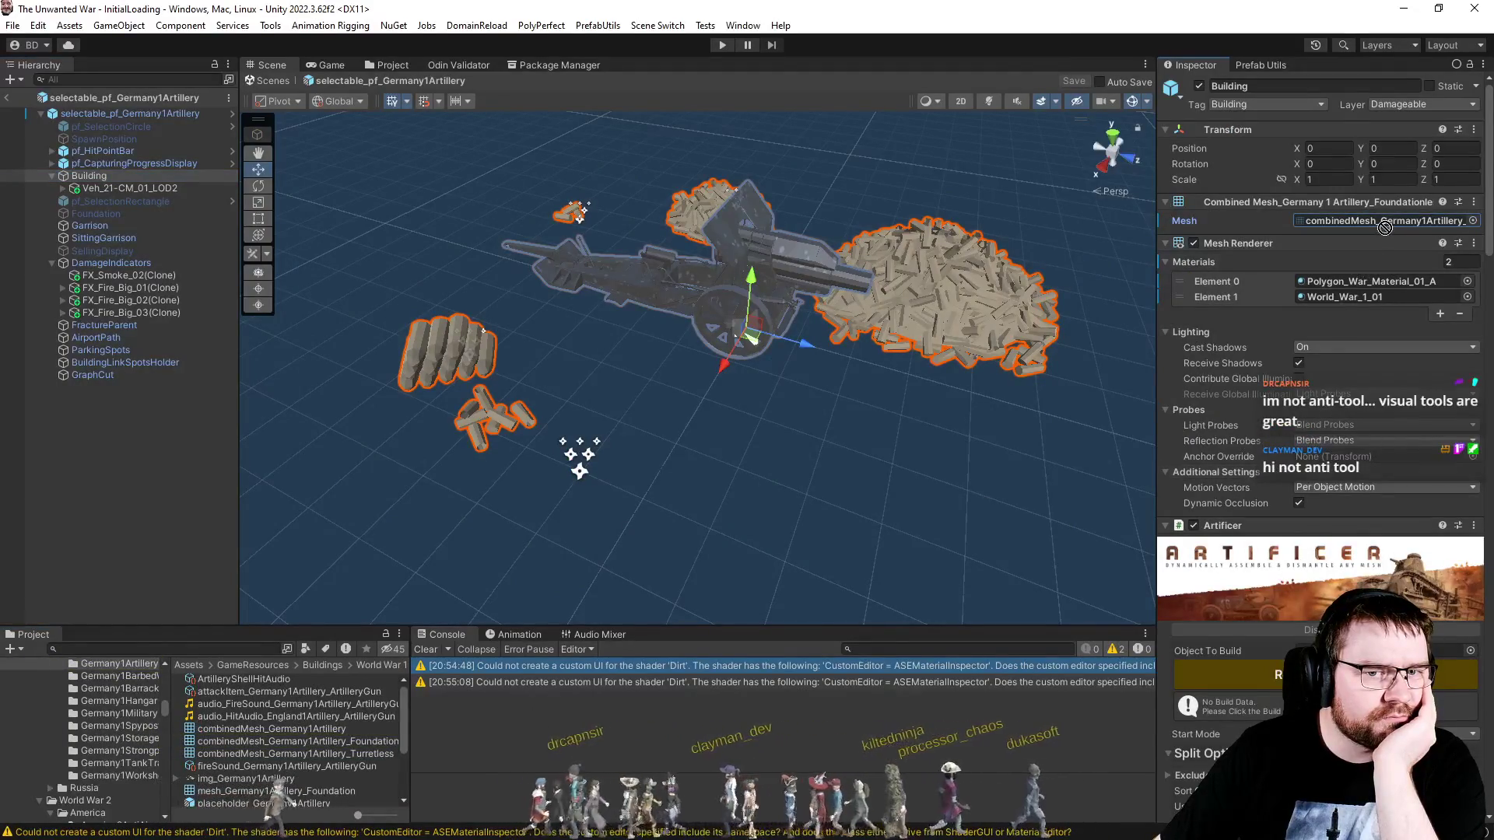
drag(359, 754, 1388, 221)
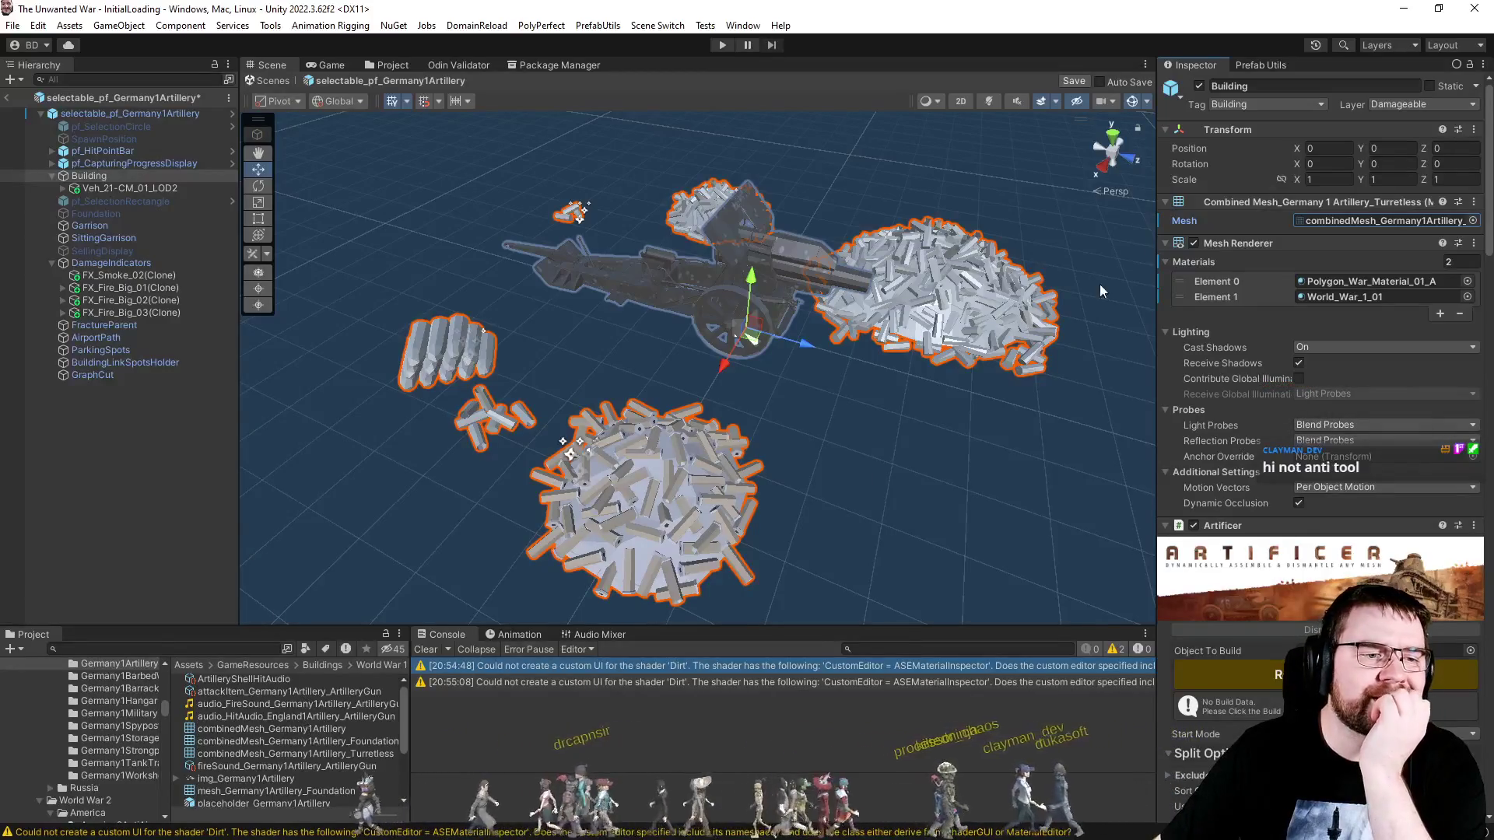
drag(1178, 282, 1178, 297)
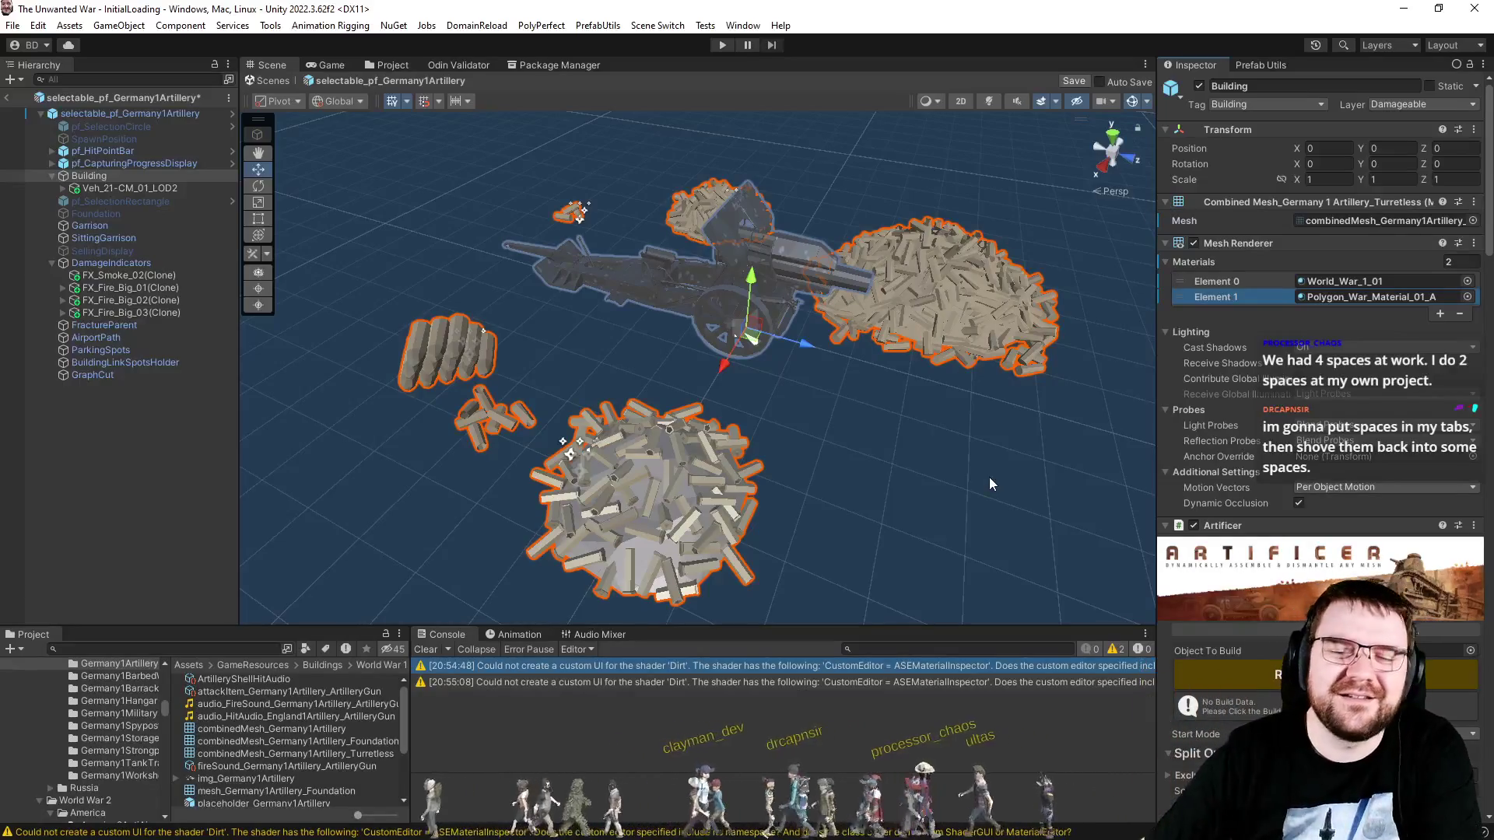
Step: Switch to Visual Studio to view CombineMeshesWithMutliMaterial in MeshCombiner.cs
key(alt+Tab)
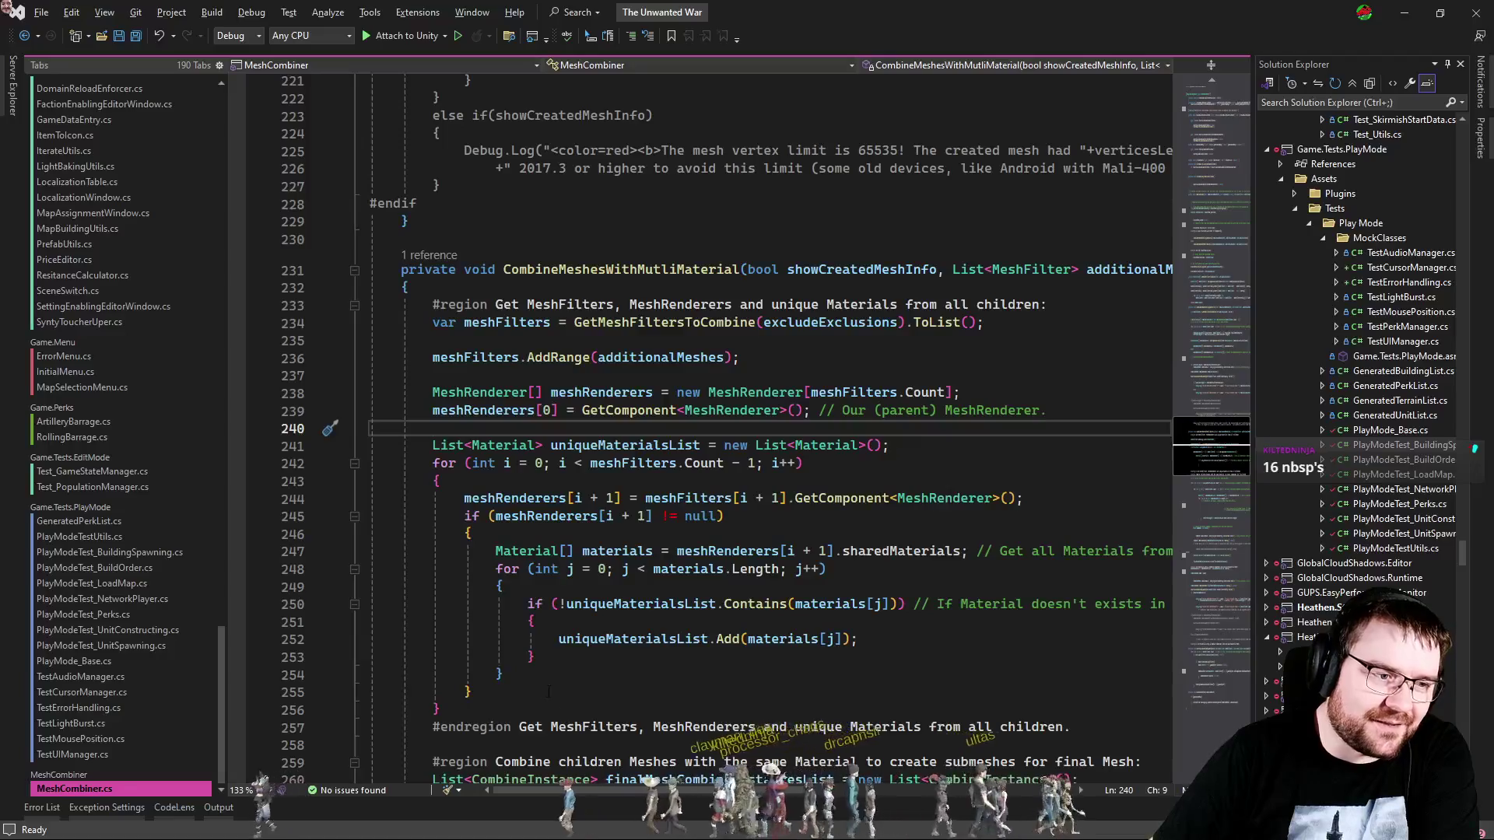
mouse_move(543, 810)
mouse_down()
mouse_move(723, 809)
mouse_move(475, 807)
mouse_up()
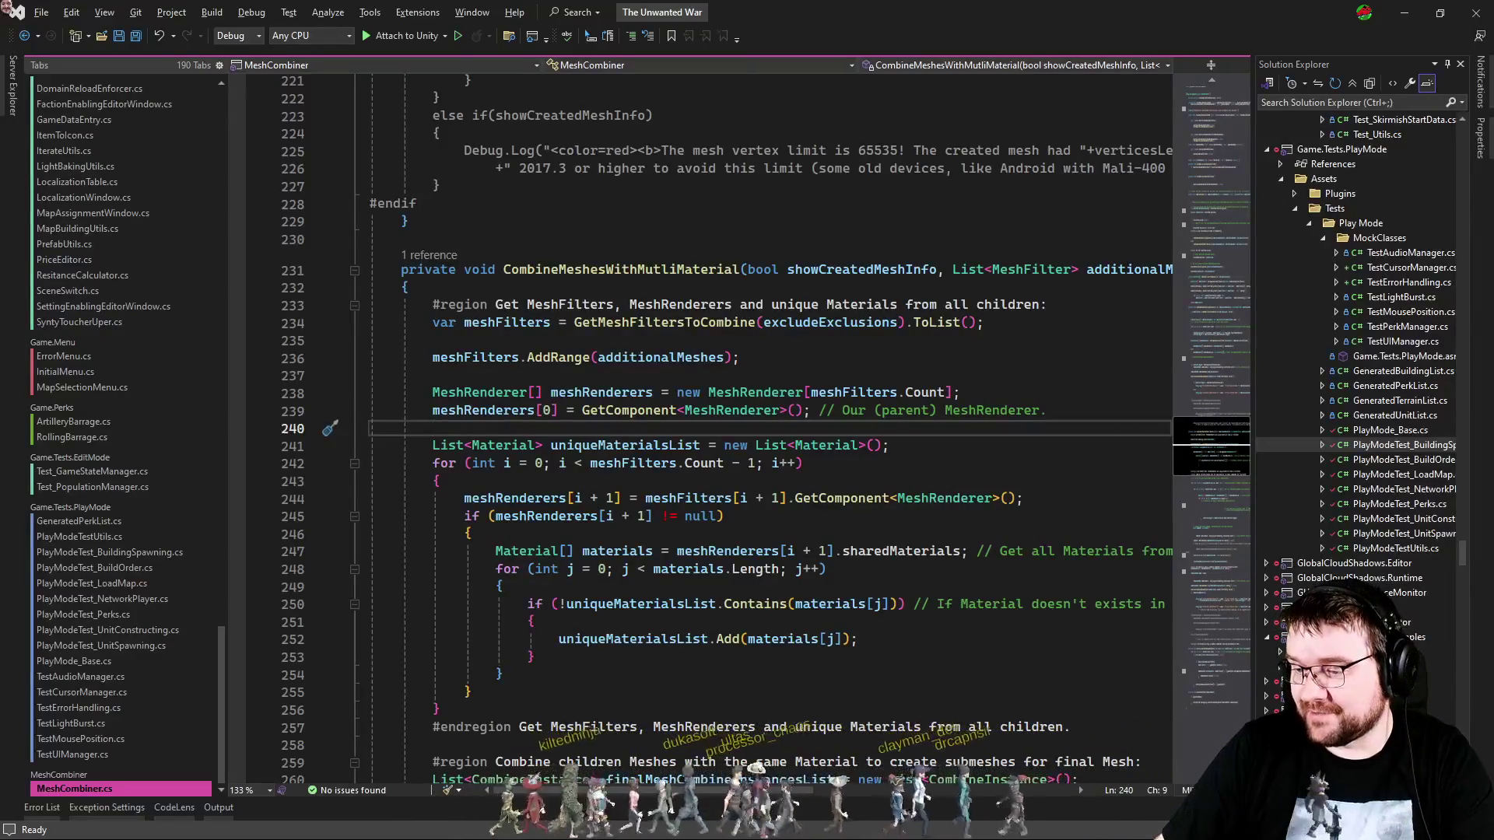
Step: Go back to the Unity editor with the selectable_pf_Germany1Artillery prefab open
key(alt+Tab)
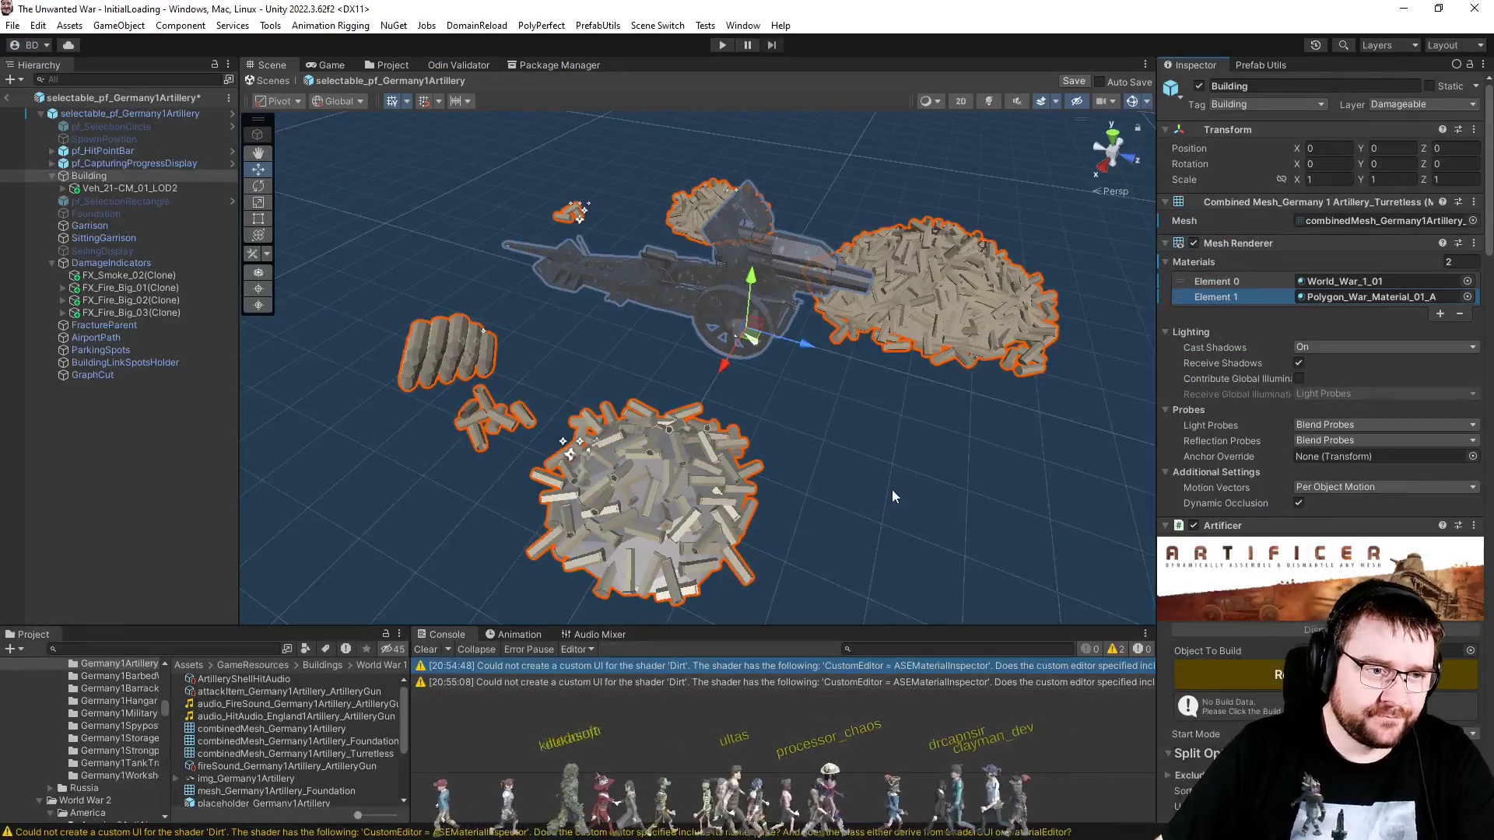
Step: Deselect the Building object by clicking empty space in the Scene view
click(899, 467)
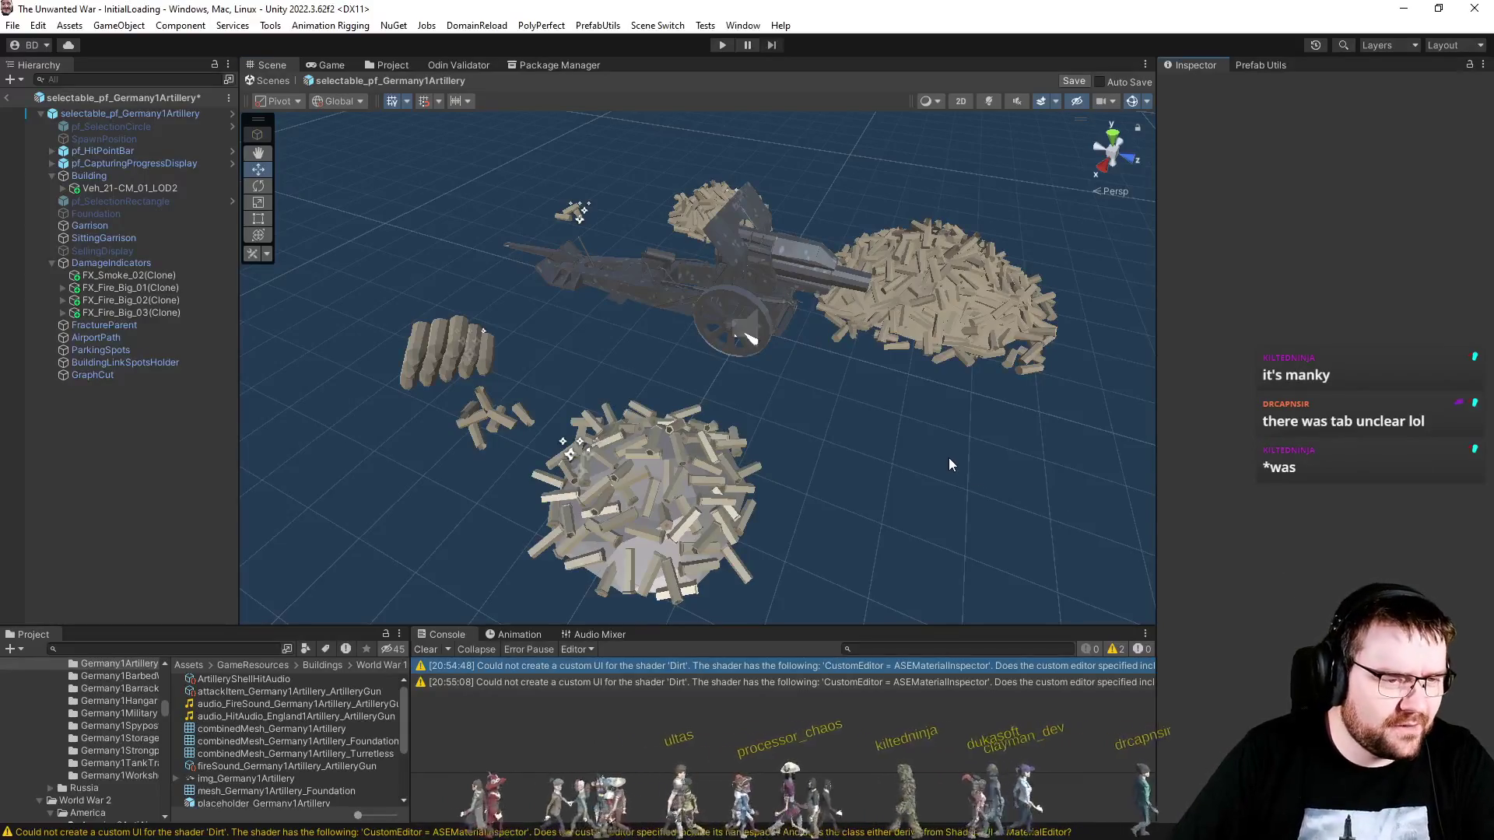
Step: Save the artillery prefab and show the combinedMesh_Germany1Artillery_Turretless asset's details
key(alt)
mouse_move(955, 473)
mouse_down()
mouse_move(965, 465)
mouse_move(948, 479)
mouse_up()
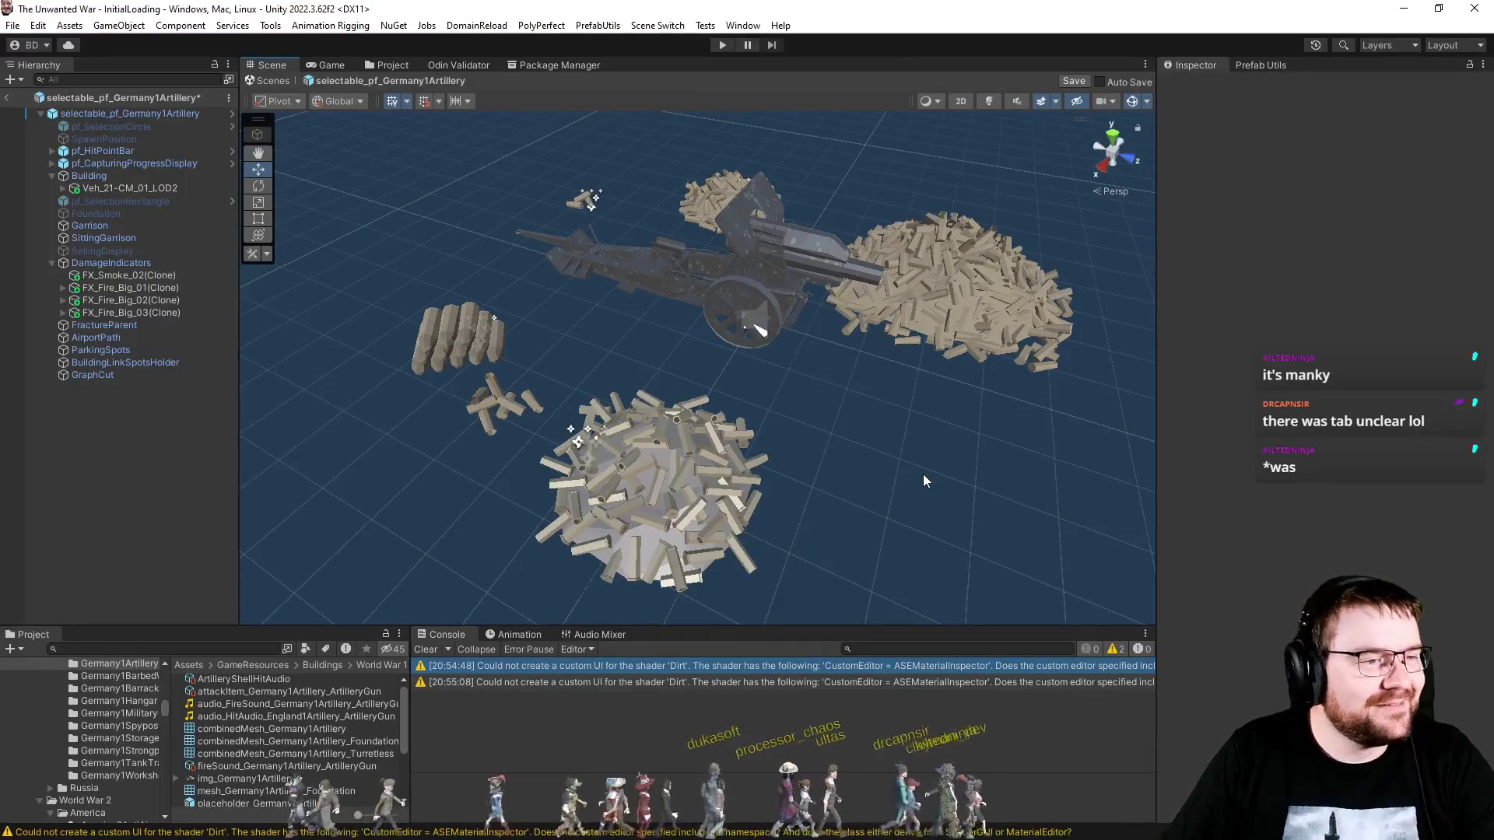
key(ctrl+s)
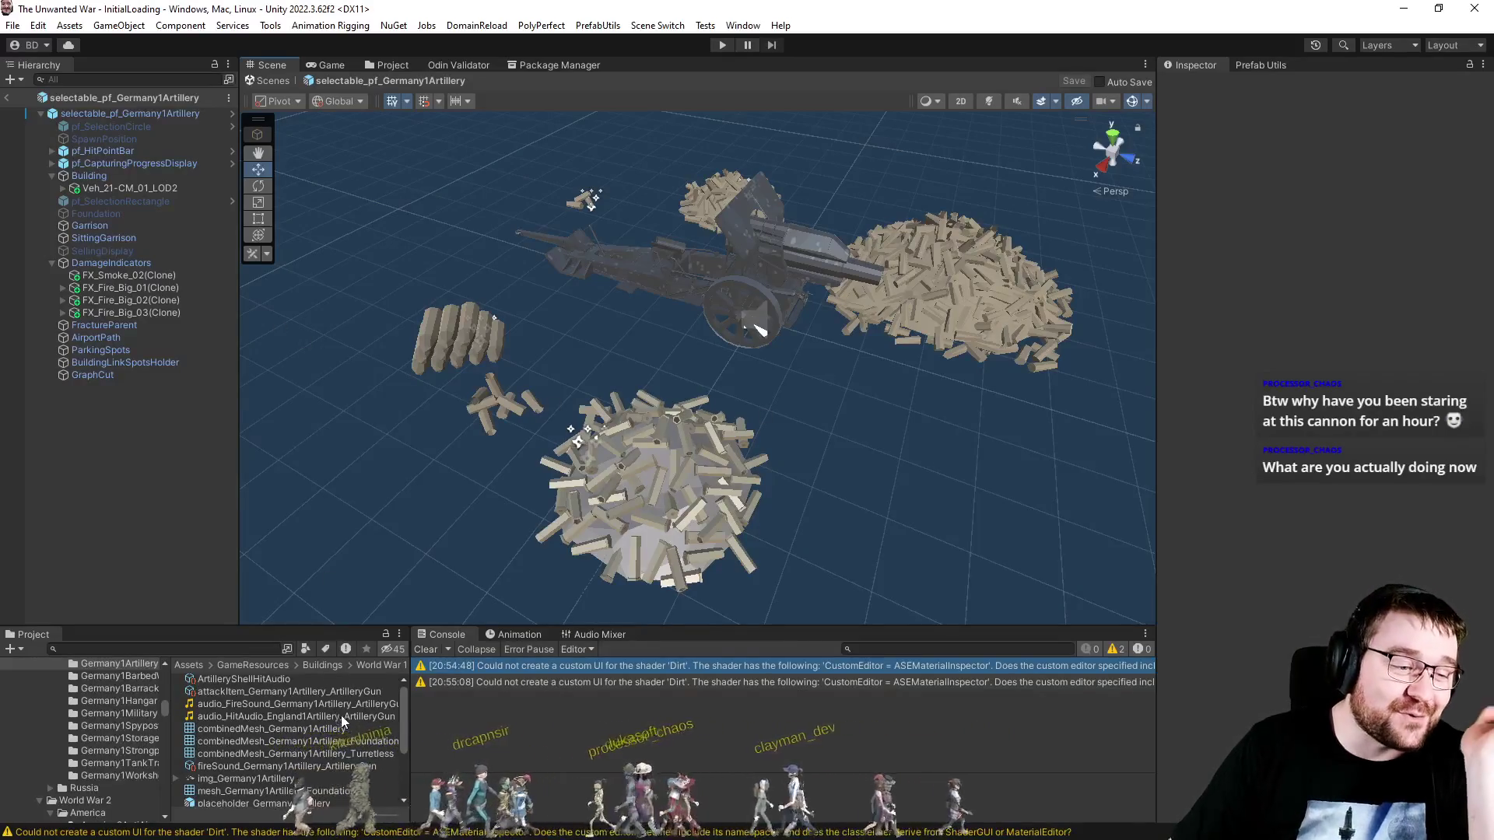
click(354, 750)
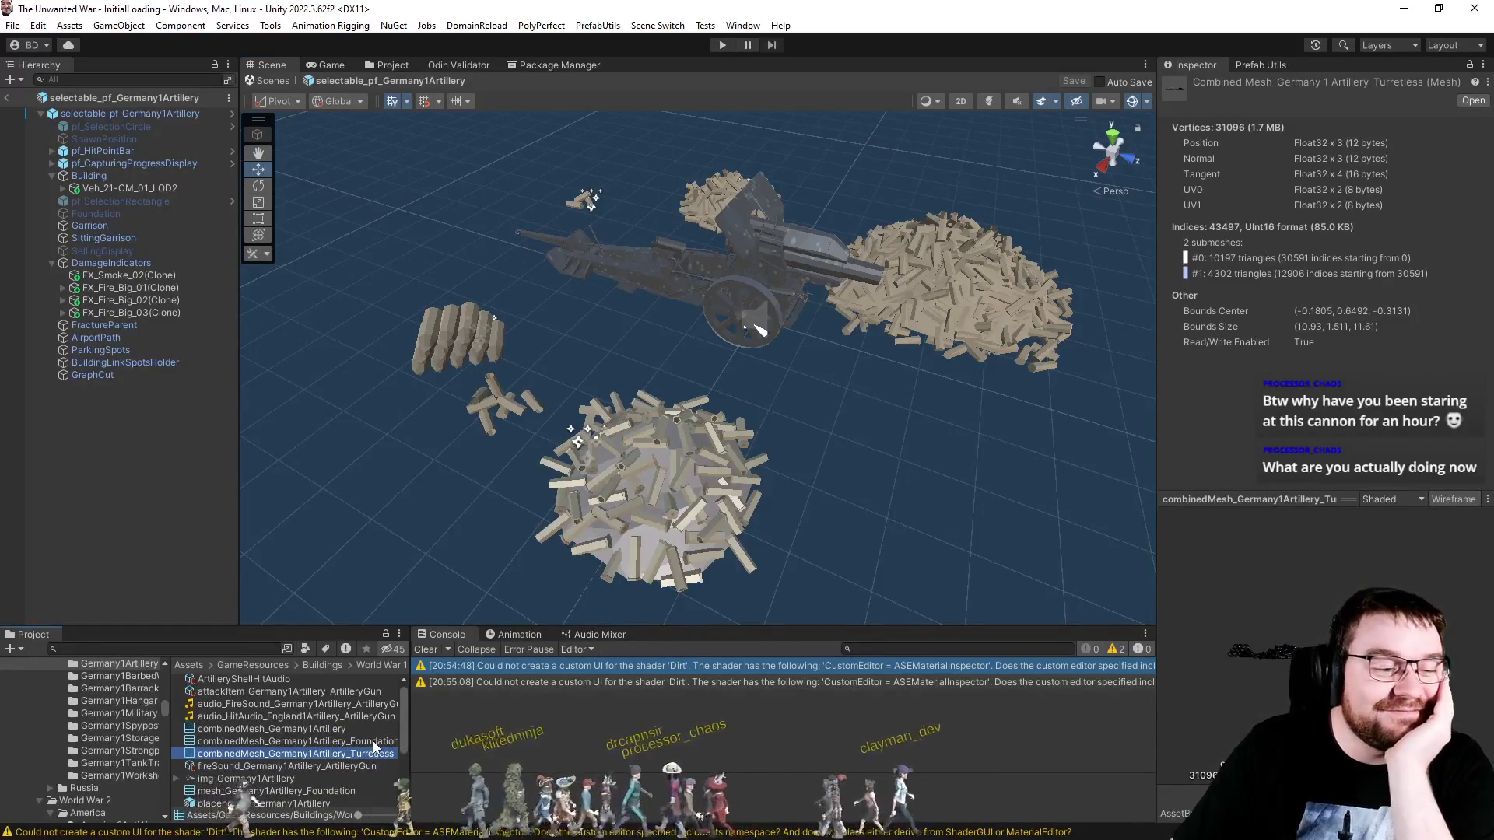
Step: Alternate between the Foundationless and Turretless combined mesh assets to compare submesh counts
click(372, 740)
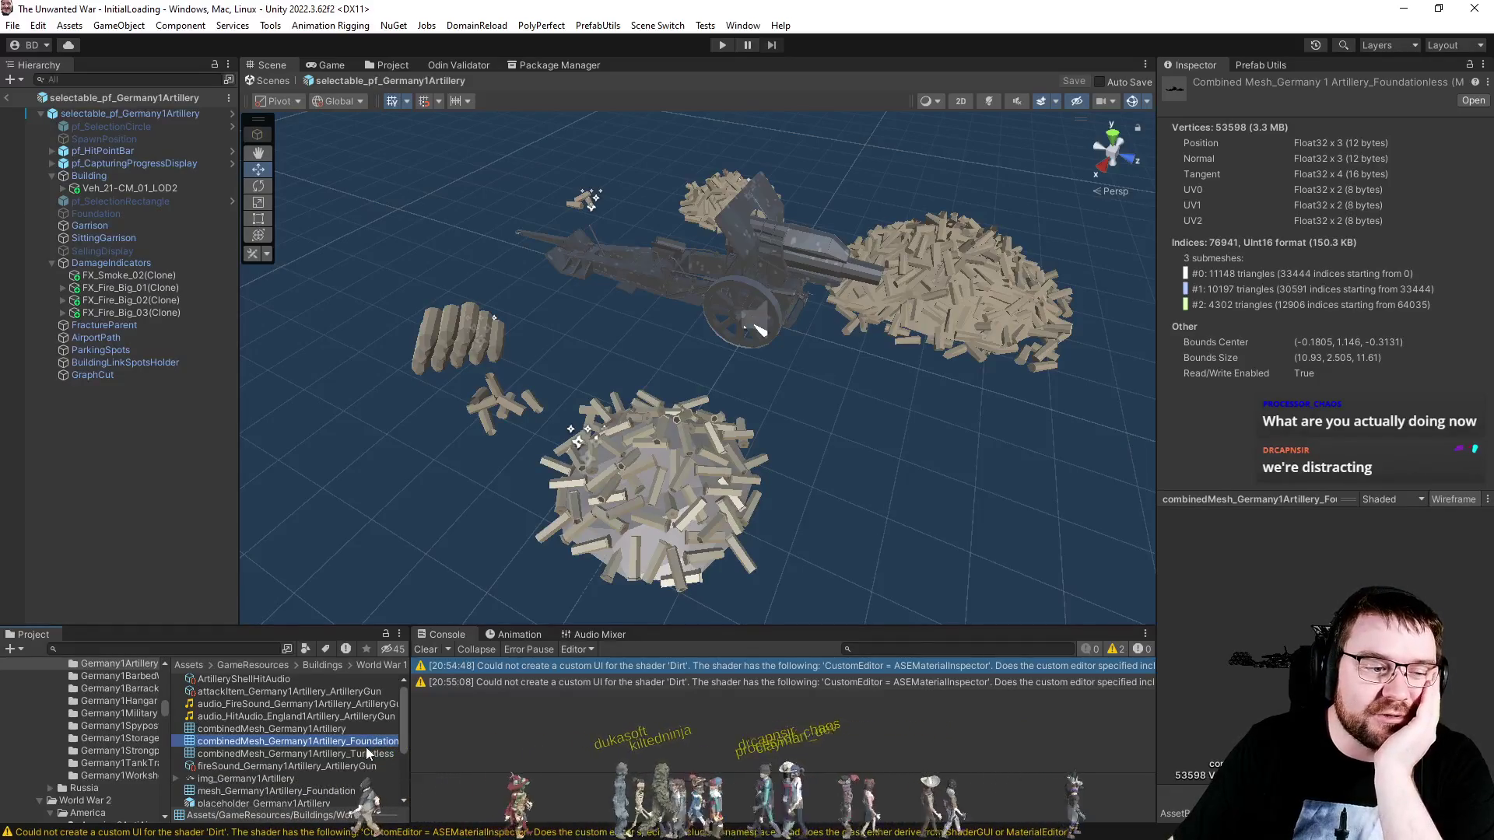
click(367, 752)
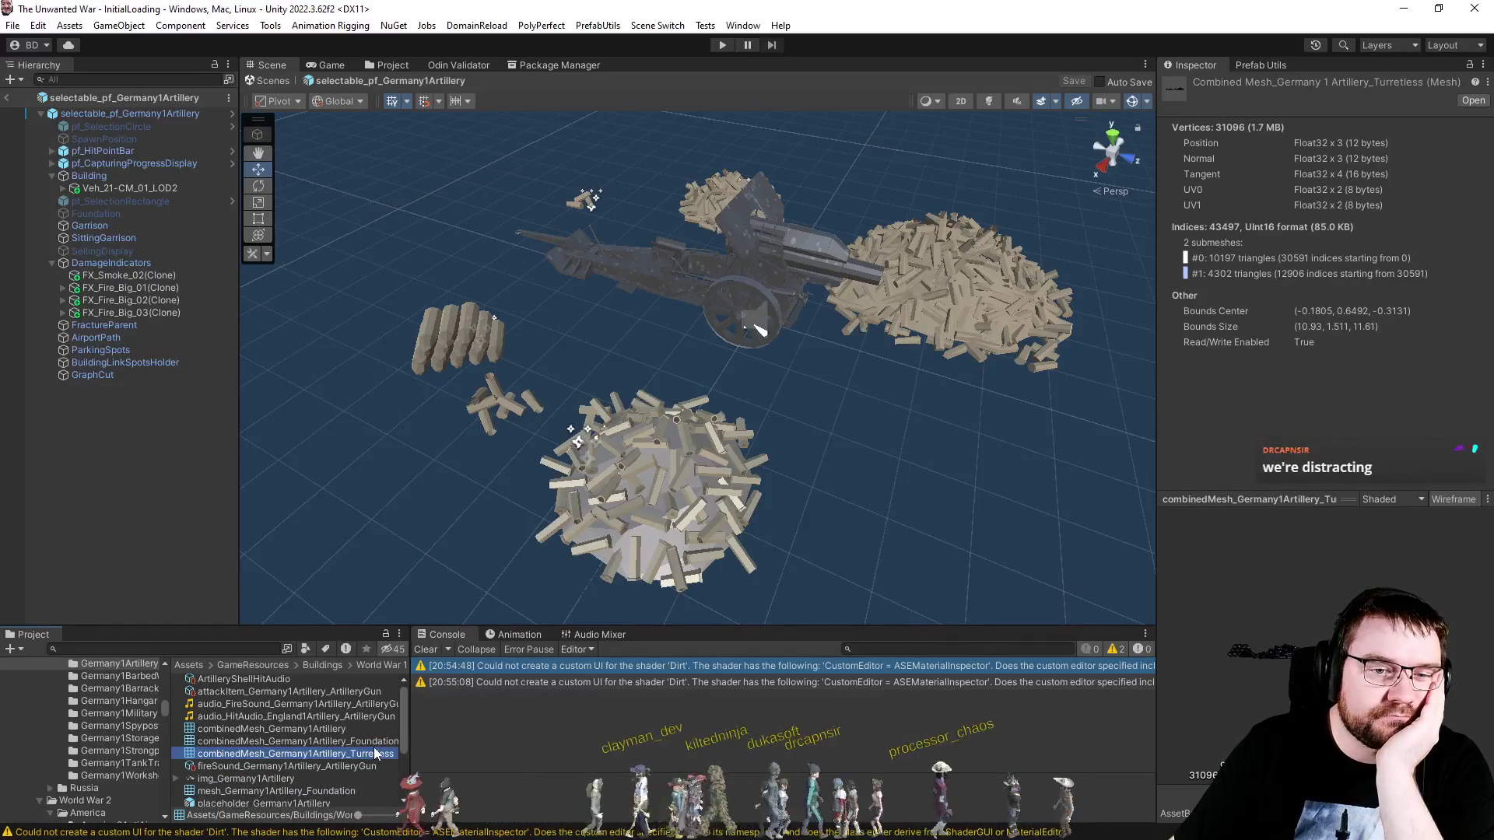
click(376, 738)
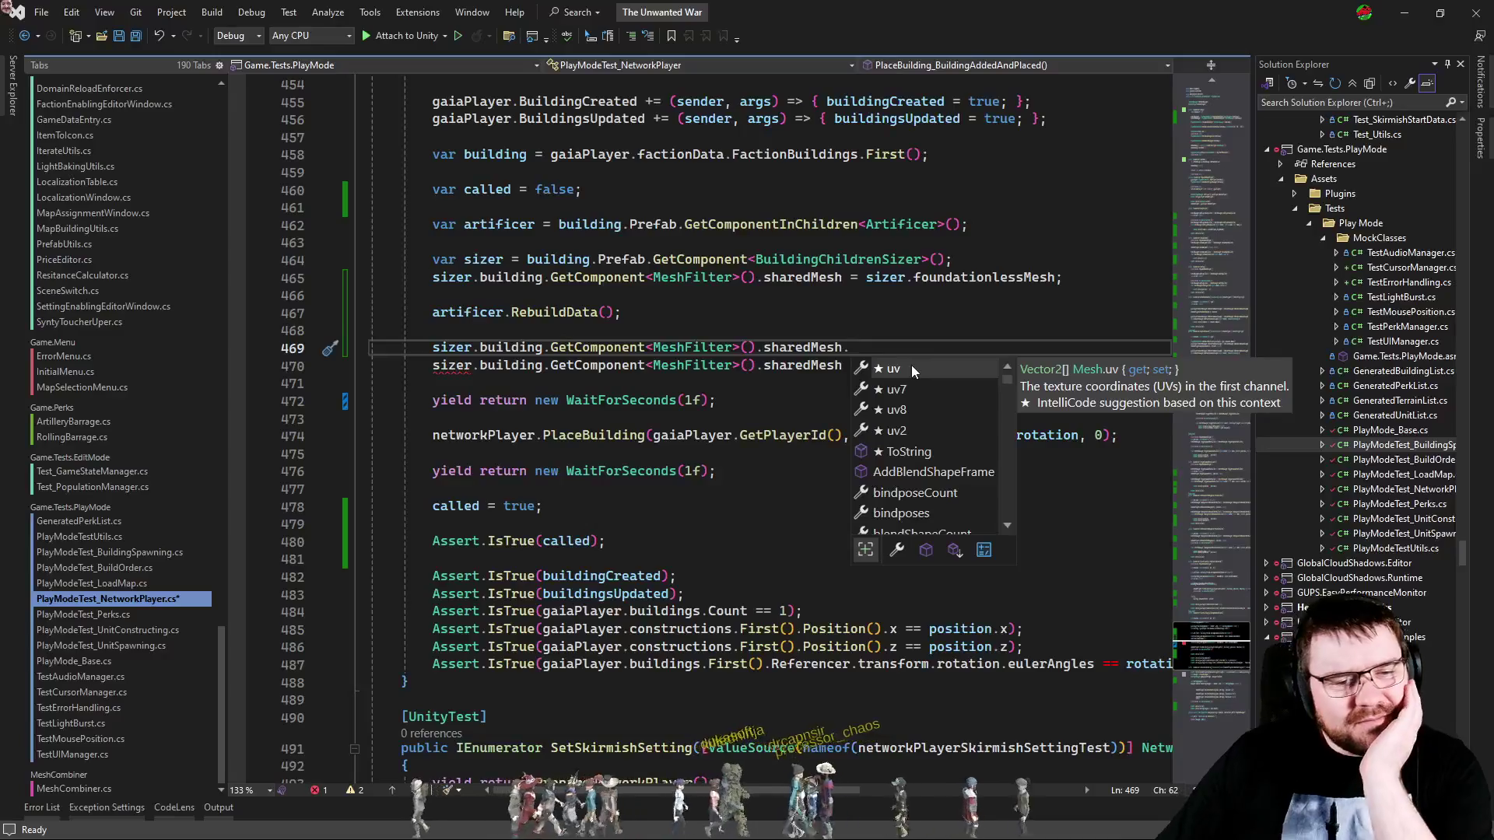
Step: Browse the Mesh members after sharedMesh on line 469, then select that unfinished line
scroll(912, 366, down, 2)
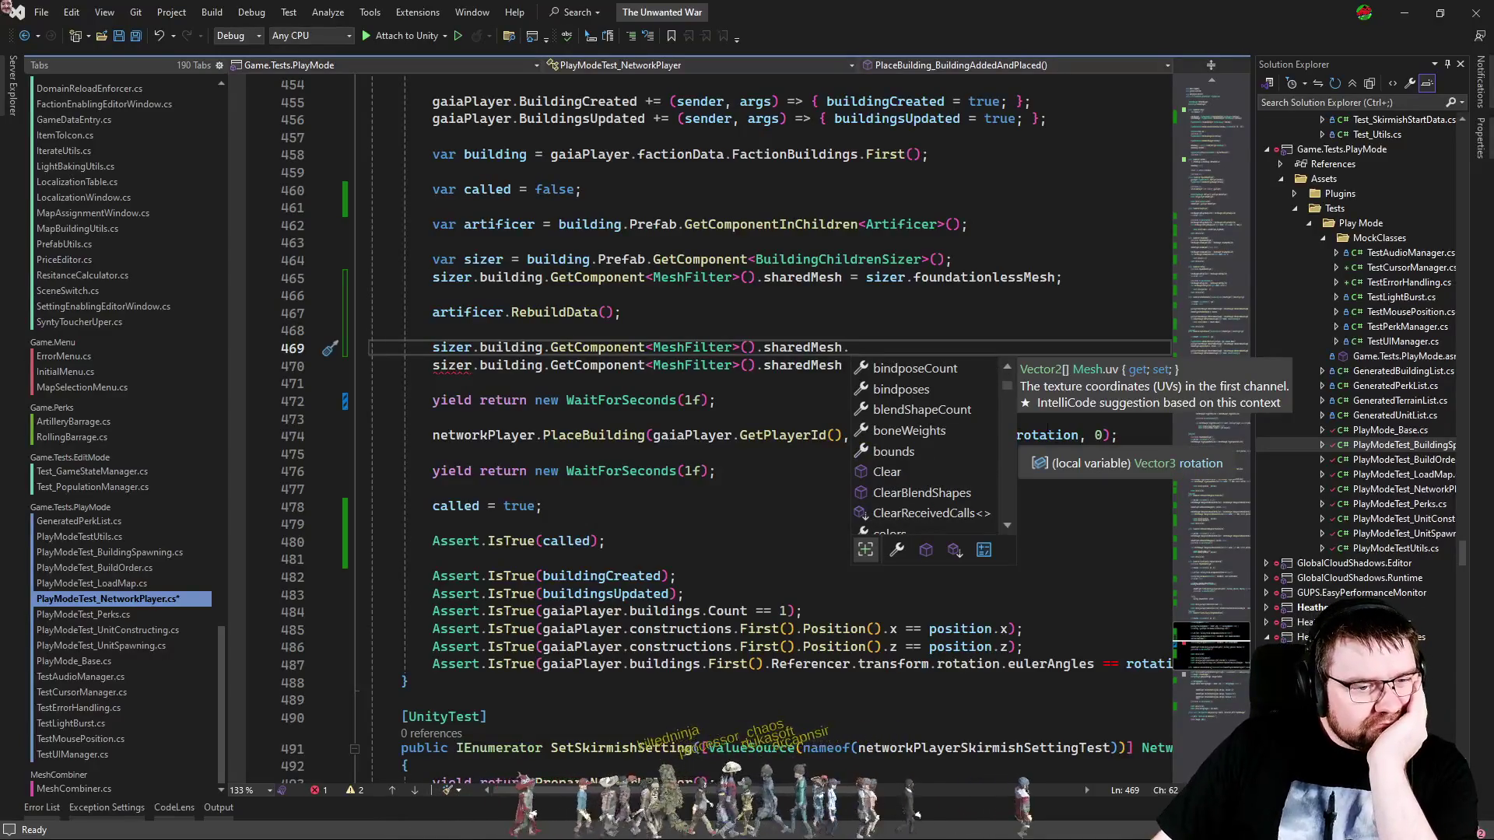
scroll(994, 417, down, 3)
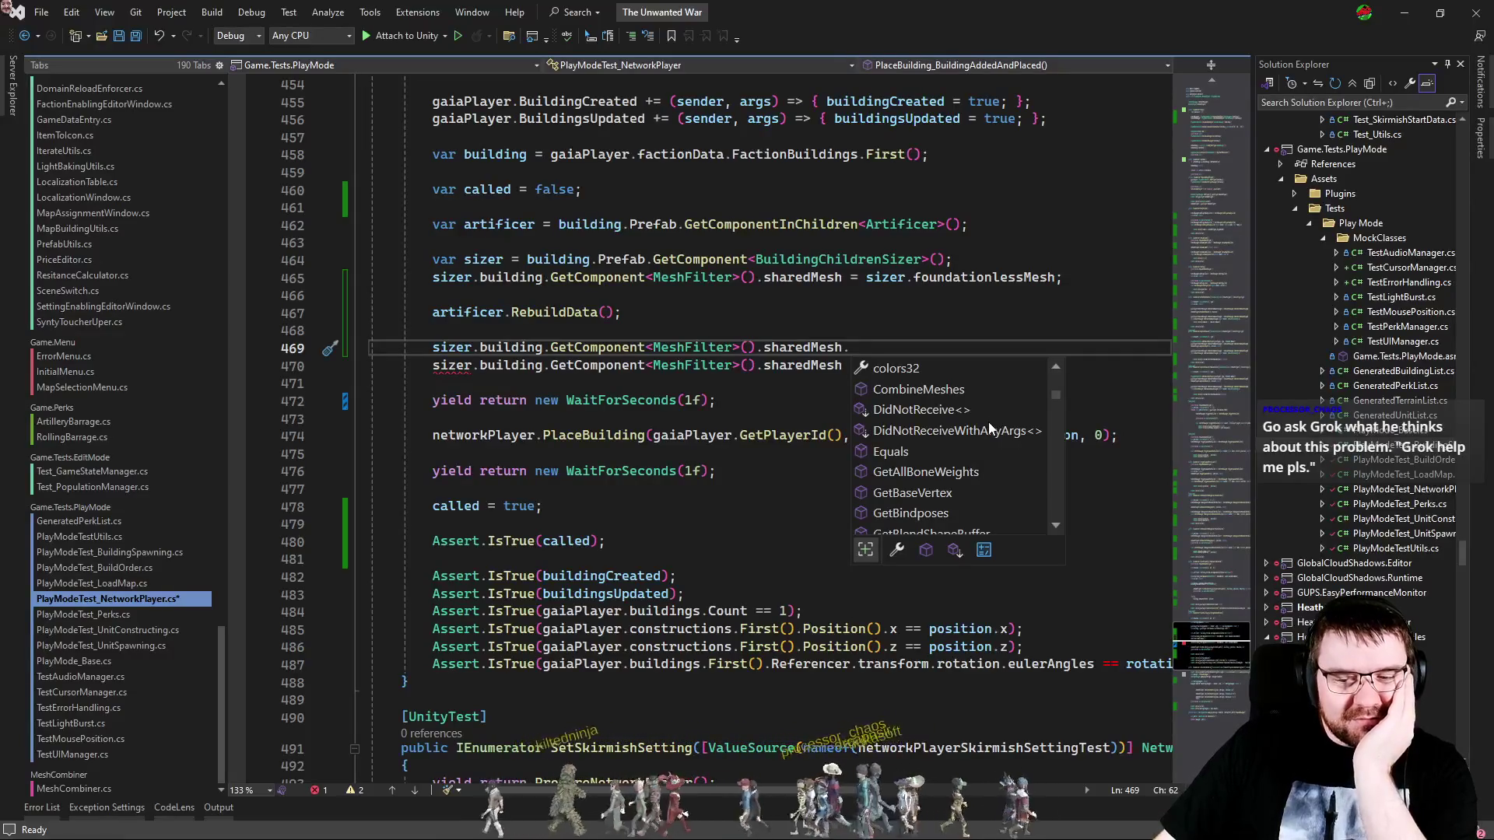
scroll(941, 462, down, 8)
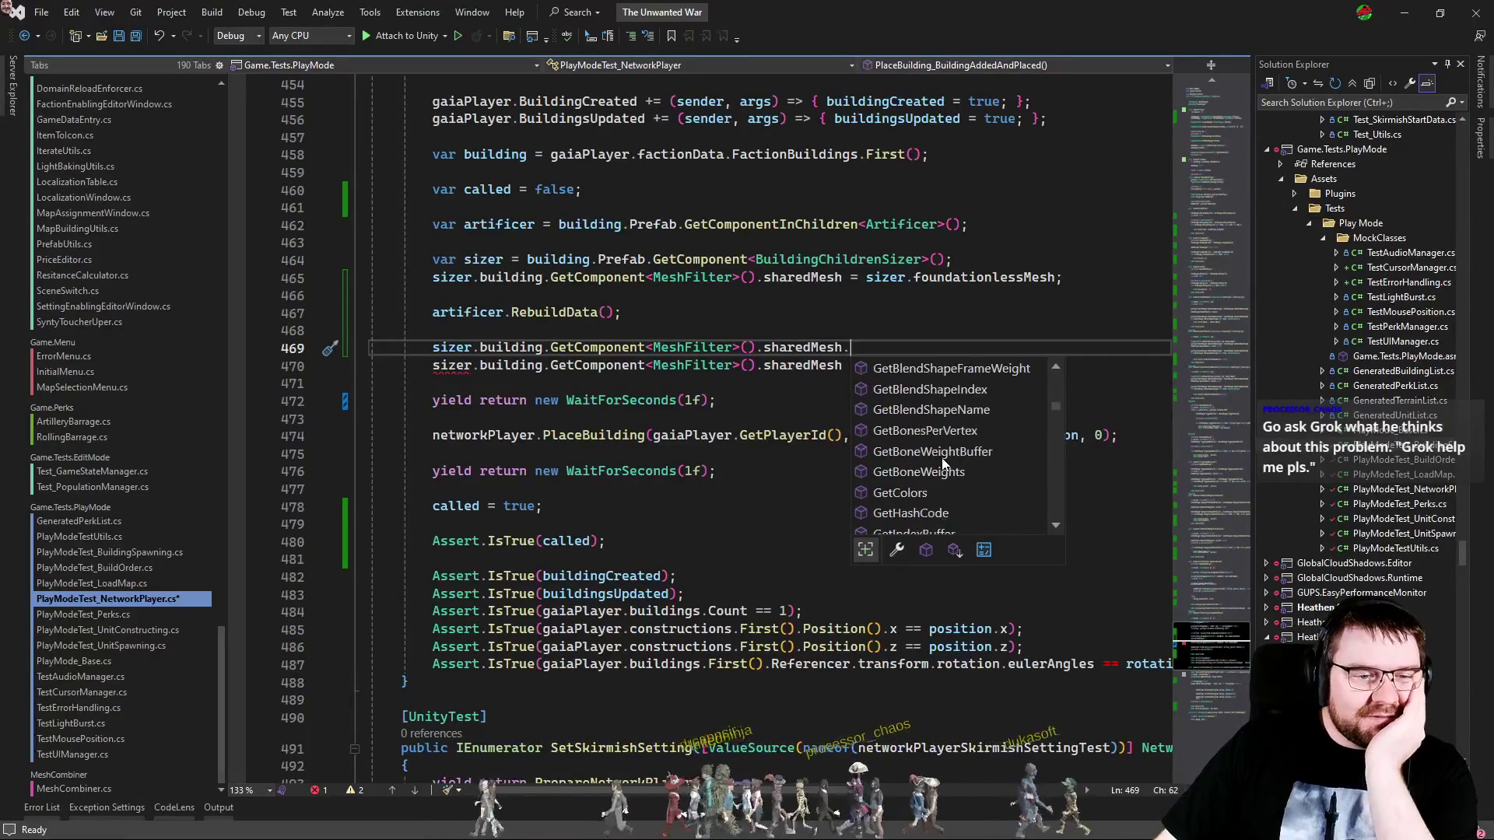
scroll(941, 457, down, 8)
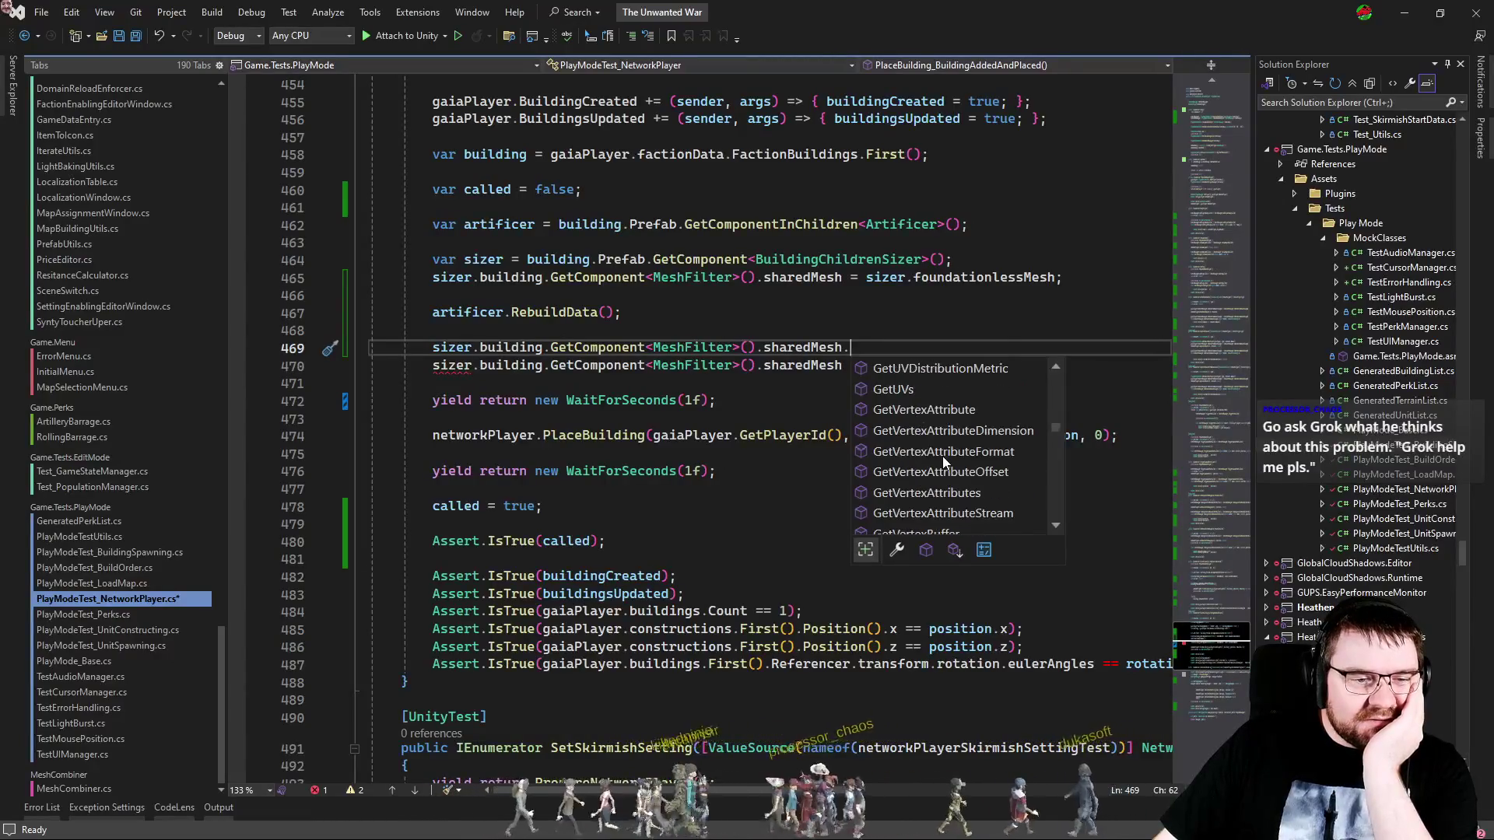
scroll(945, 465, down, 2)
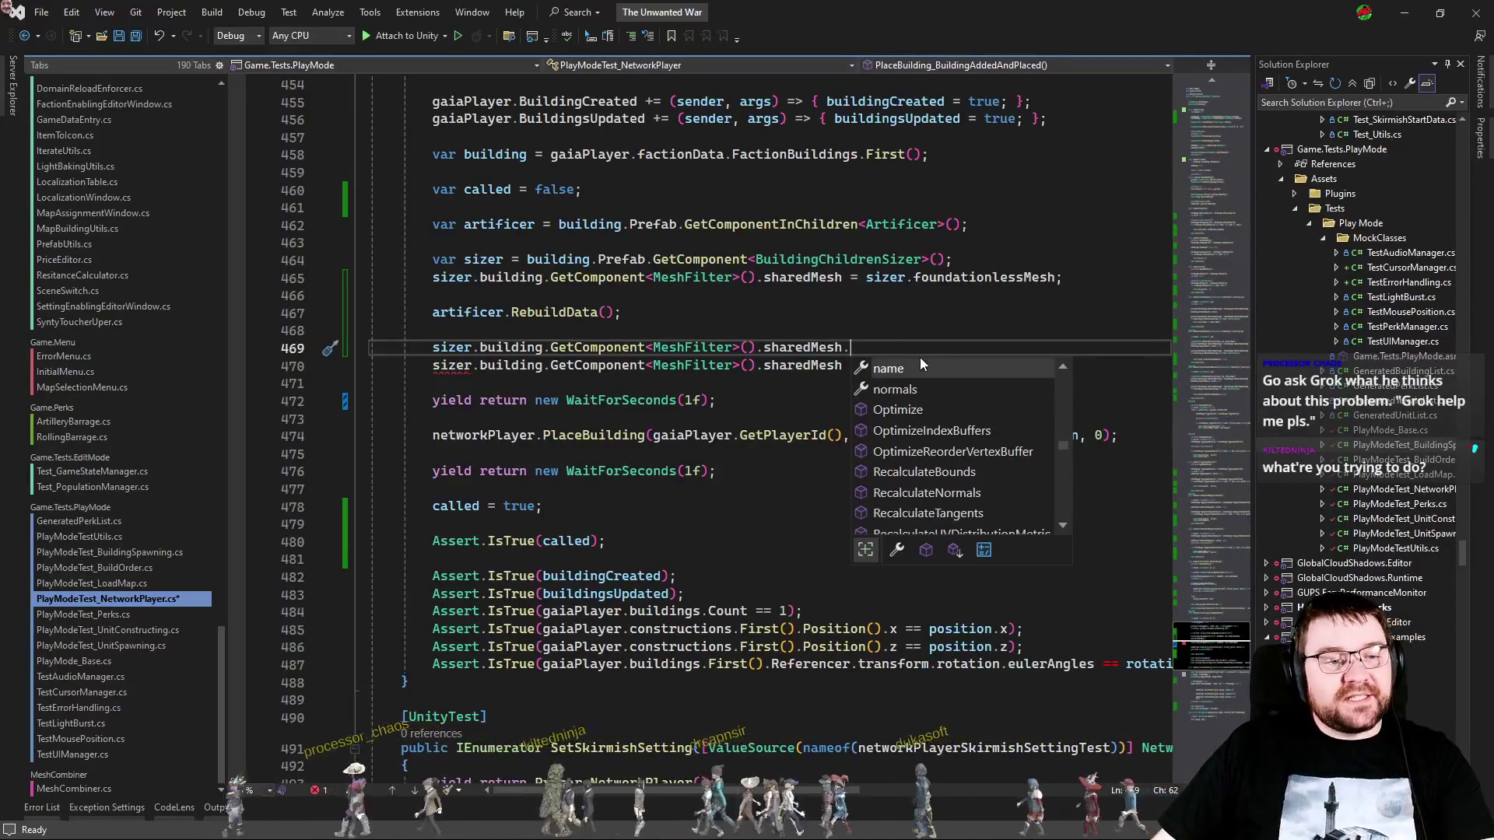
drag(921, 354, 924, 335)
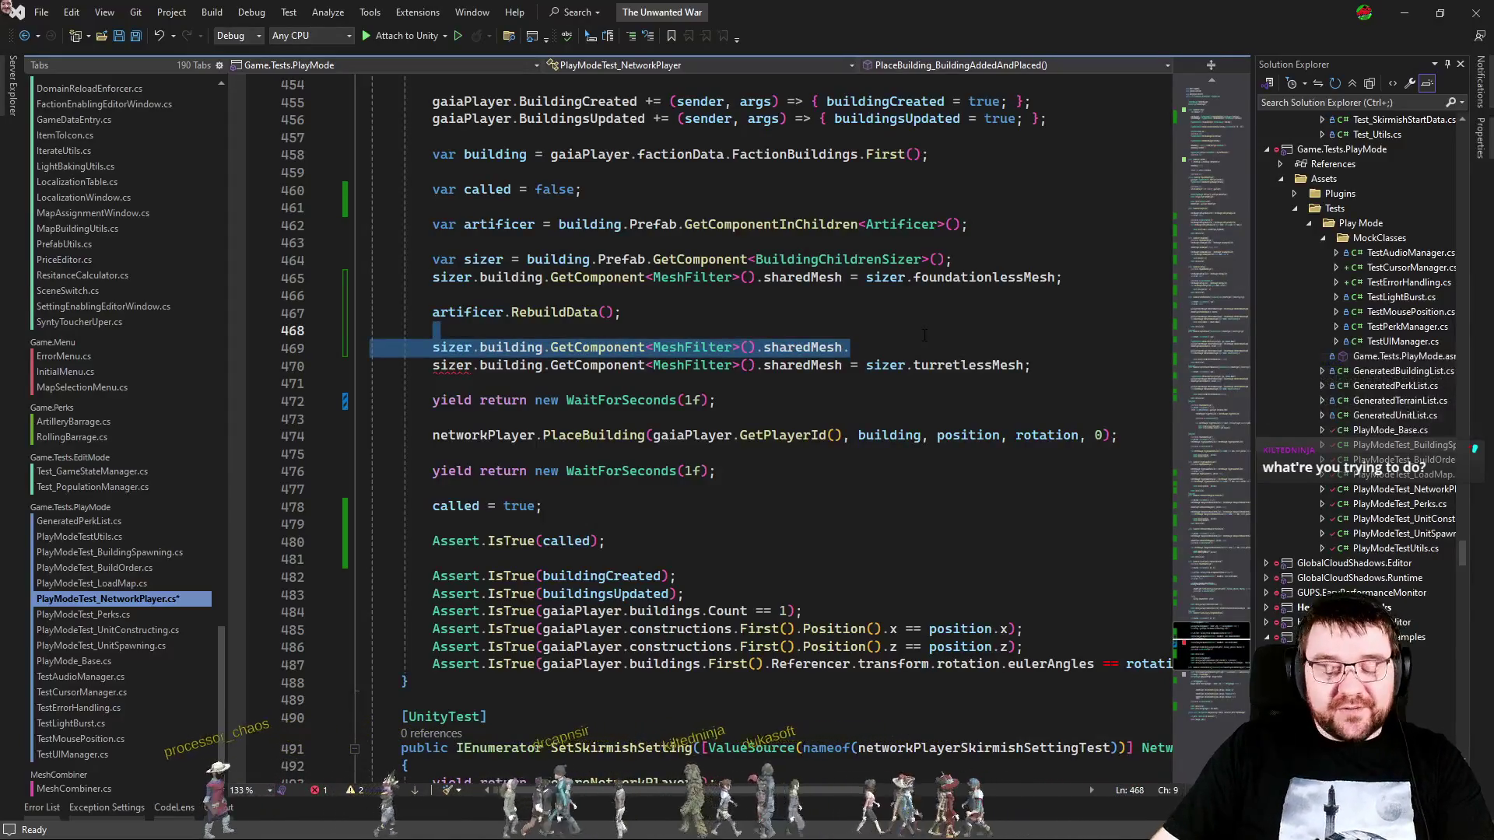
Step: Delete the unfinished sharedMesh line and return to Unity
key(BackSpace)
key(BackSpace)
key(alt+Tab)
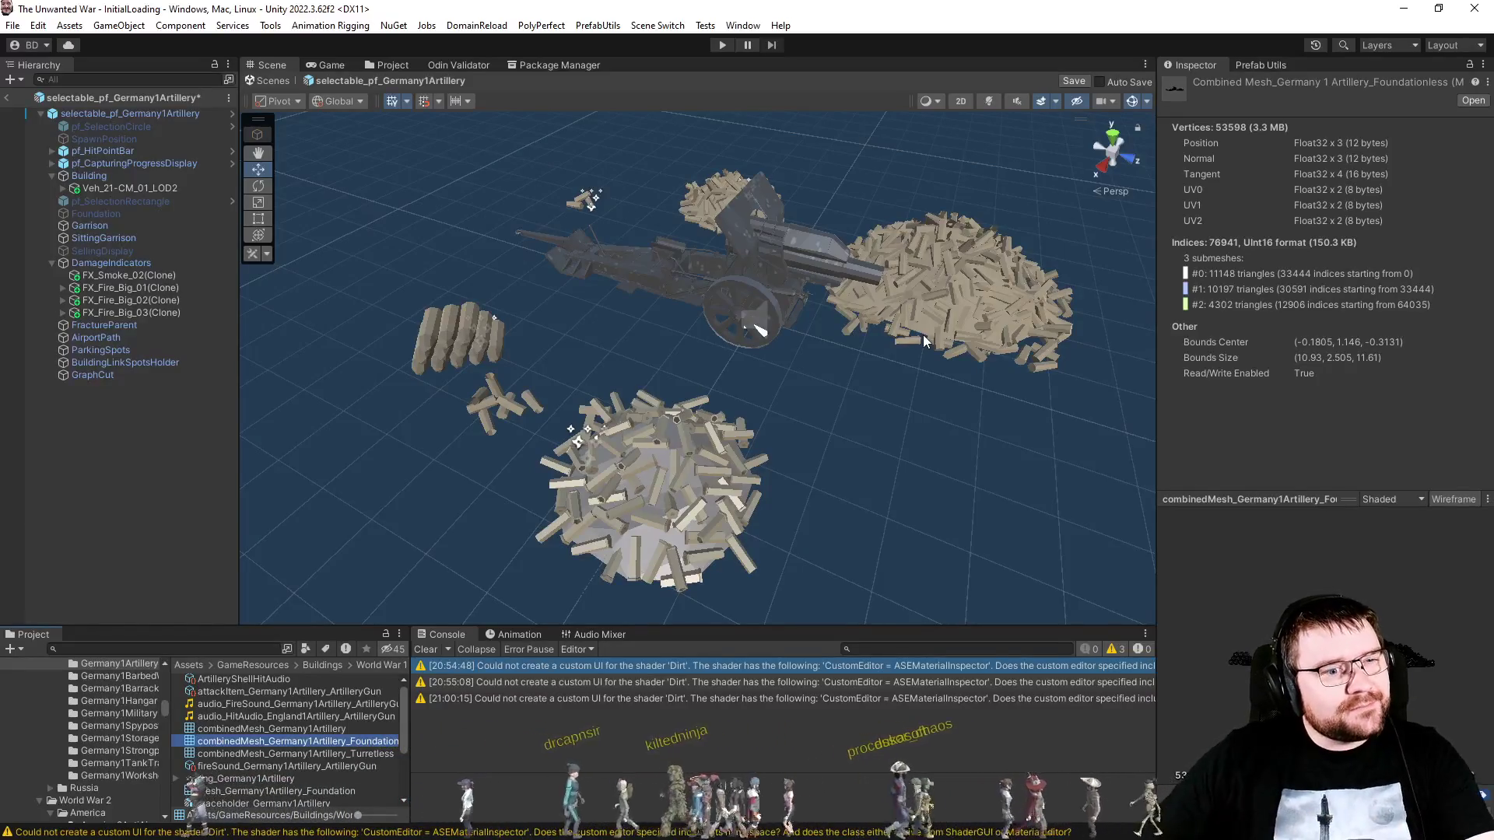
Step: Deselect the mesh asset and save the selectable_pf_Germany1Artillery prefab
click(284, 500)
key(ctrl+s)
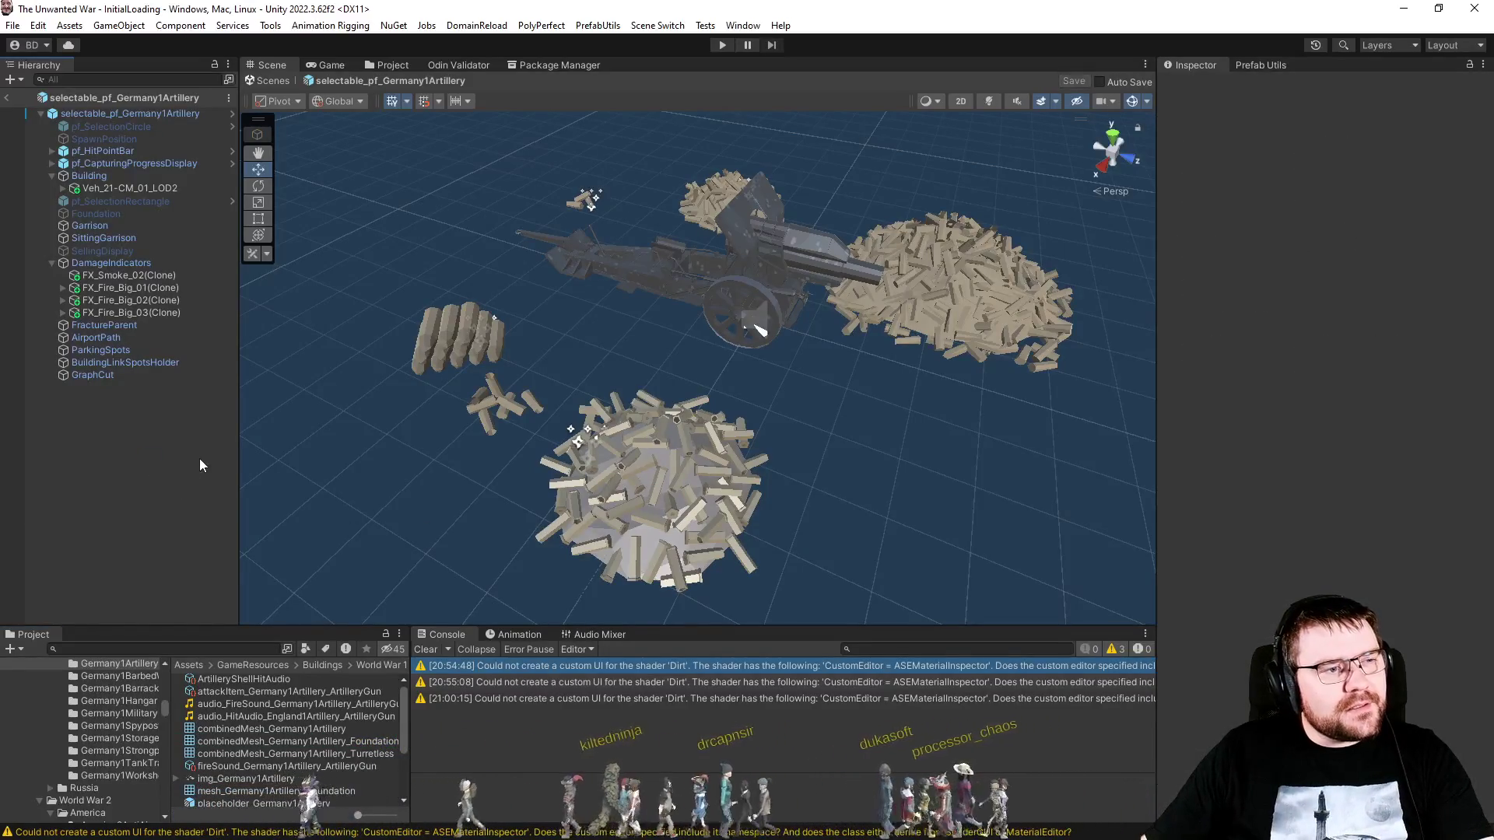
Step: In selectable_mesh_Germany1Artillery, move Veh_21-CM_01 below SM_Prop_Shell_03 as the last child, and save
scroll(273, 753, down, 3)
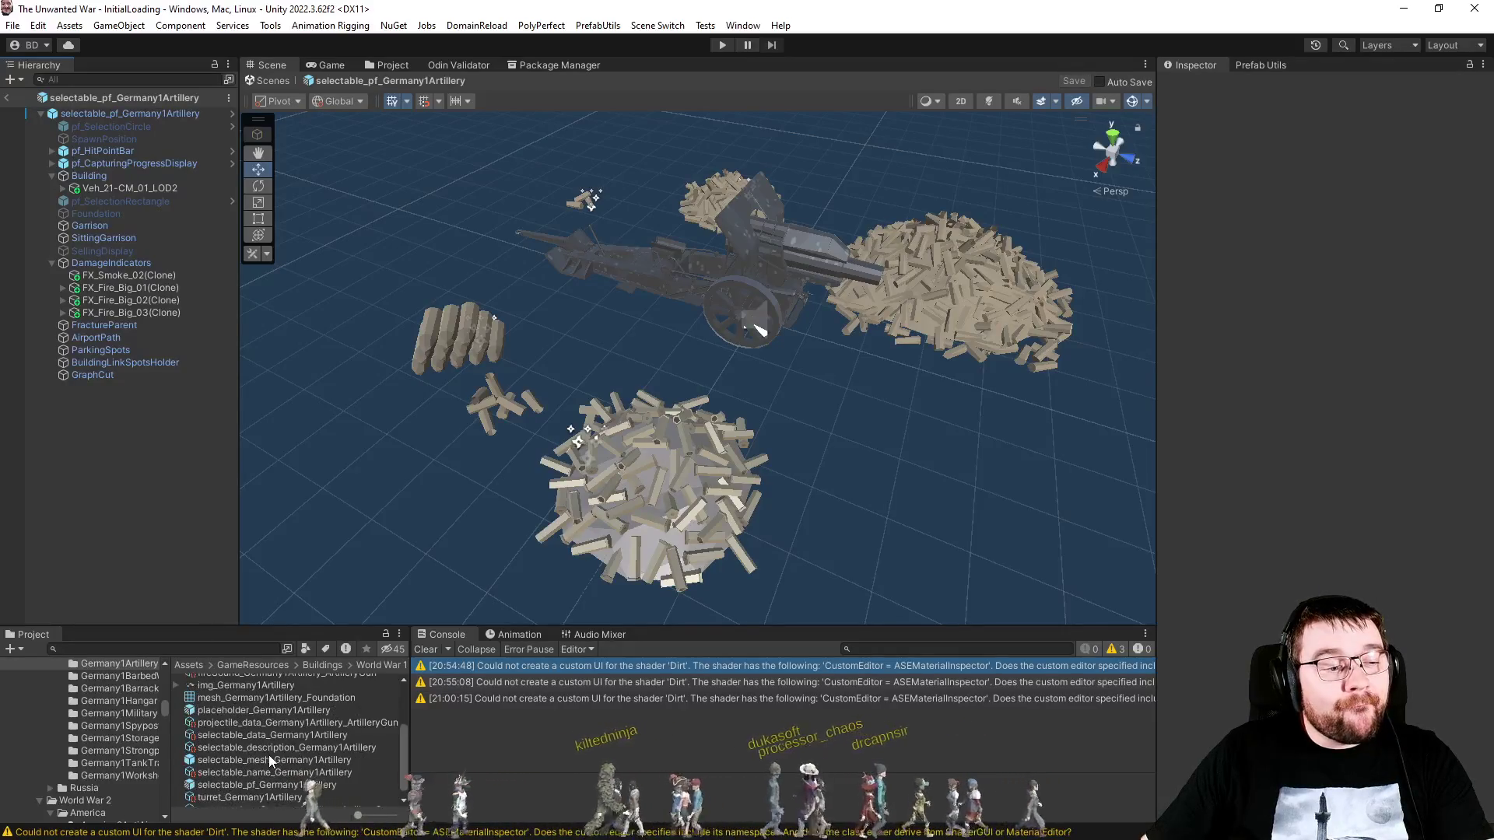
click(251, 709)
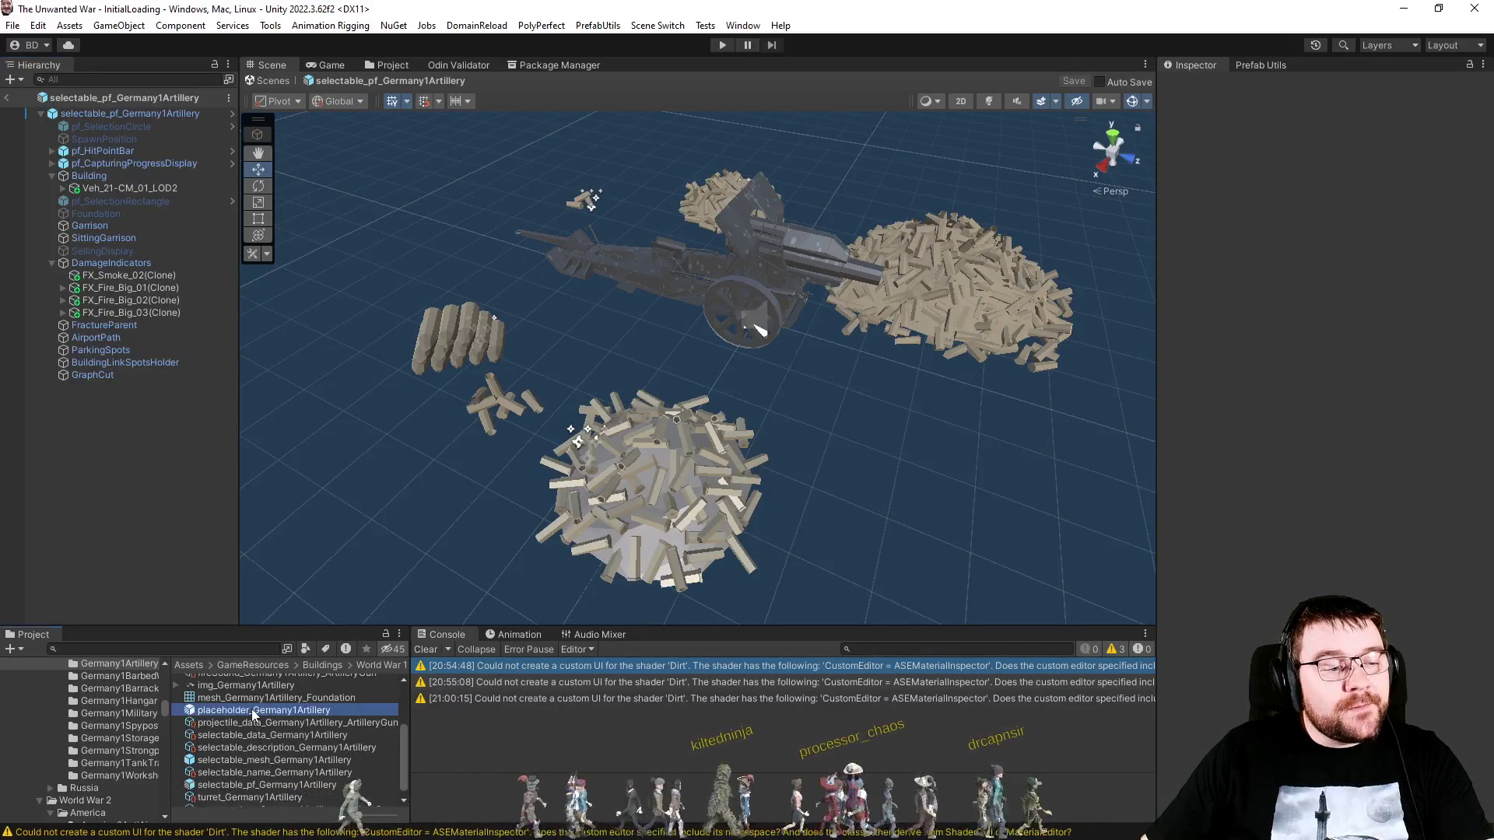
double_click(250, 760)
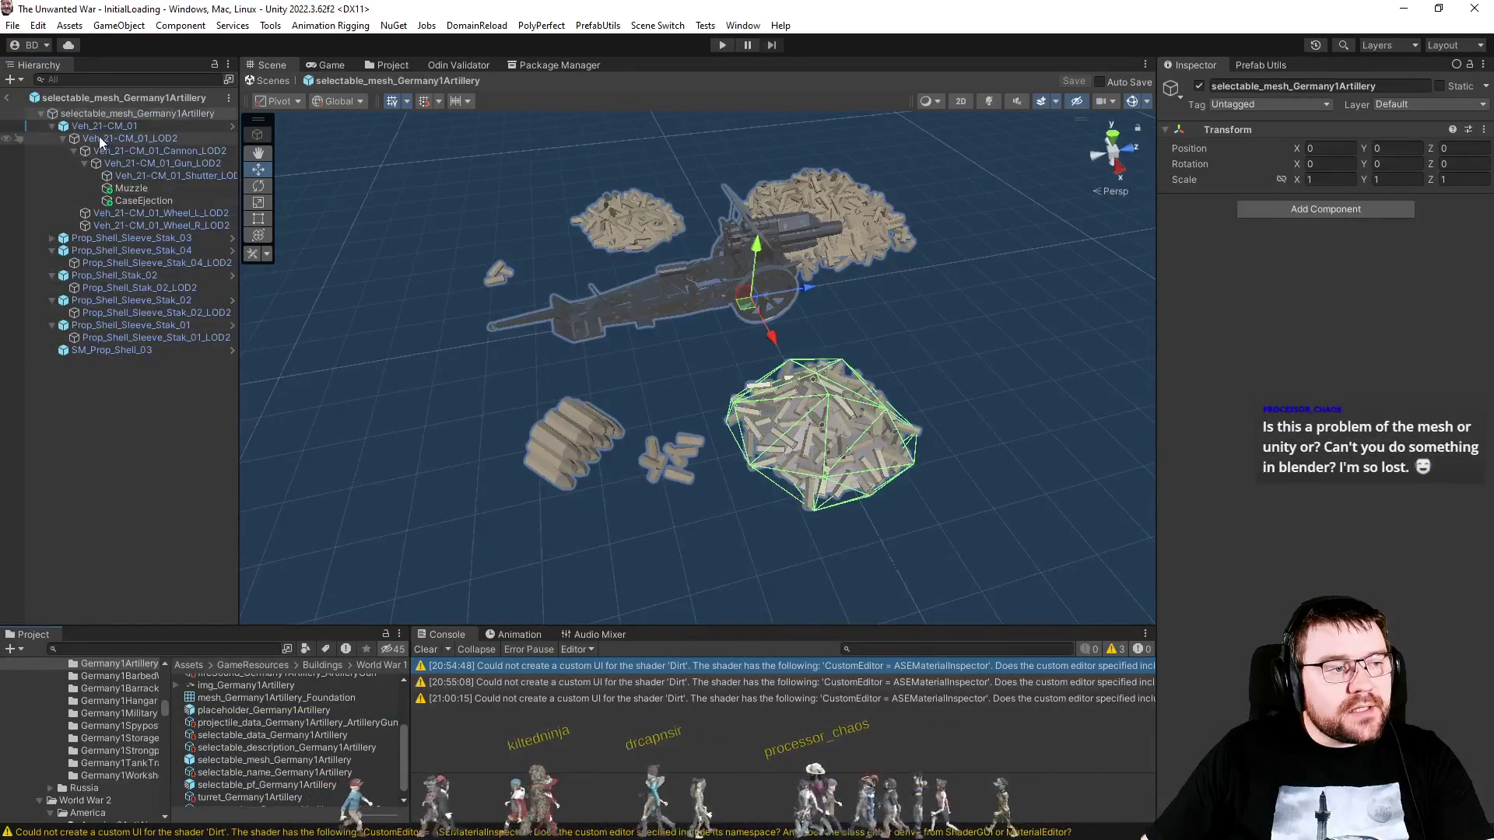
click(100, 137)
drag(106, 124, 108, 409)
mouse_move(126, 165)
mouse_down()
mouse_move(100, 372)
mouse_move(111, 358)
mouse_up()
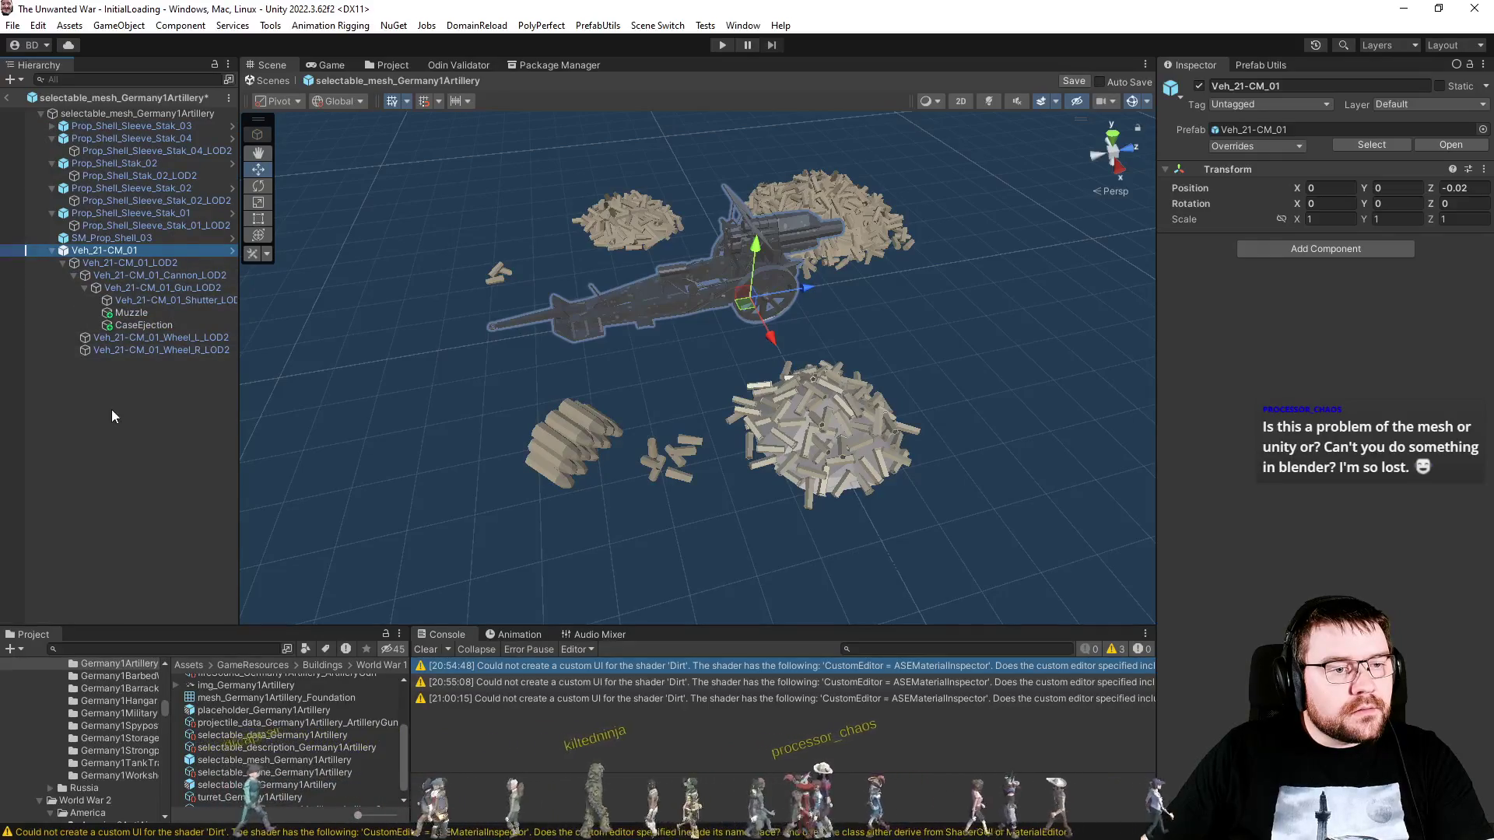
key(ctrl+s)
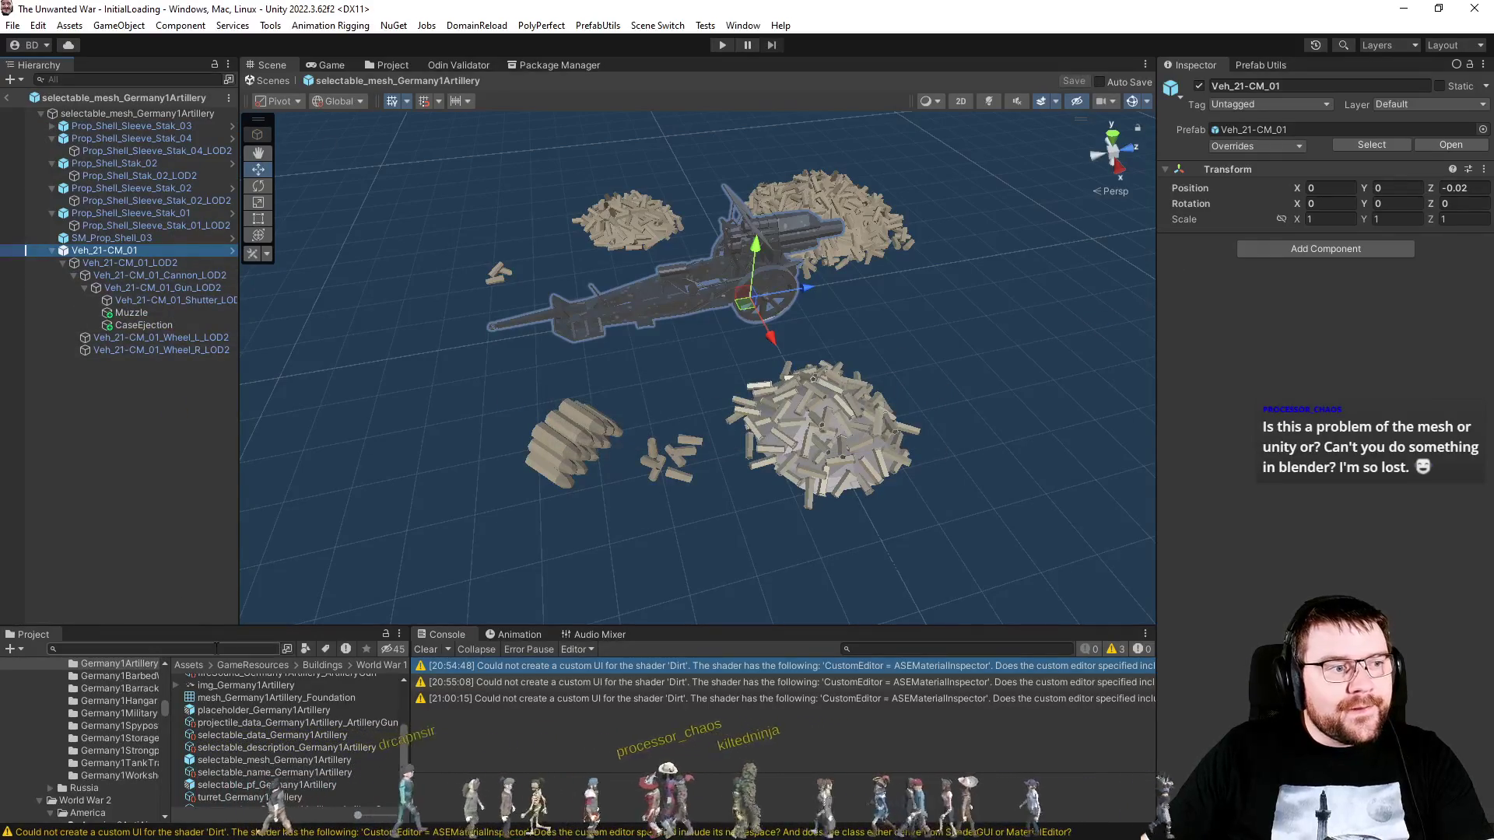
Step: Run Combine Meshes And Set Sizes on selectable_pf_Germany1Artillery, producing 2 submeshes with 31096 vertices
double_click(268, 786)
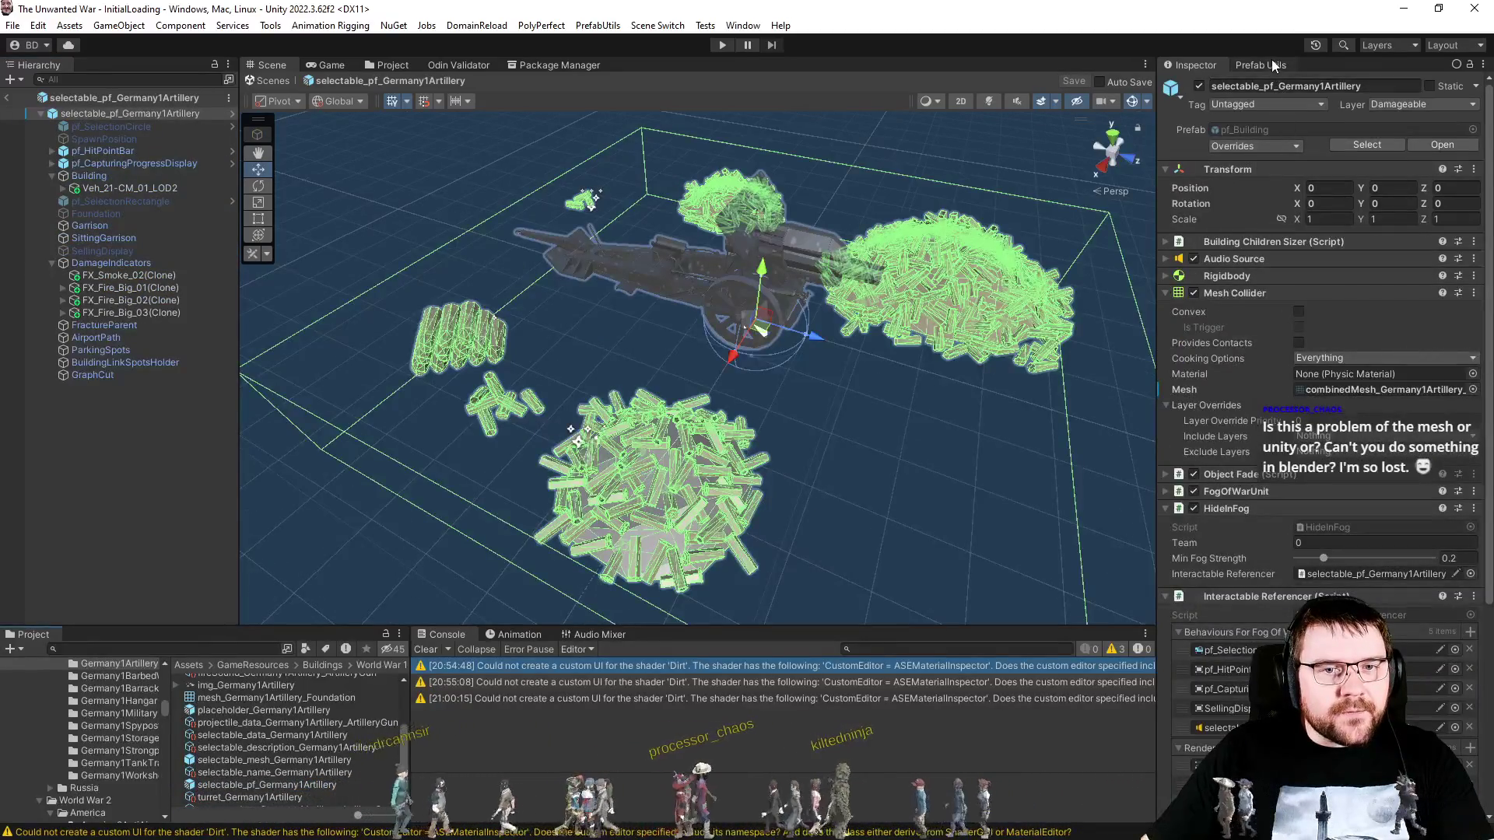
click(1261, 64)
click(1290, 204)
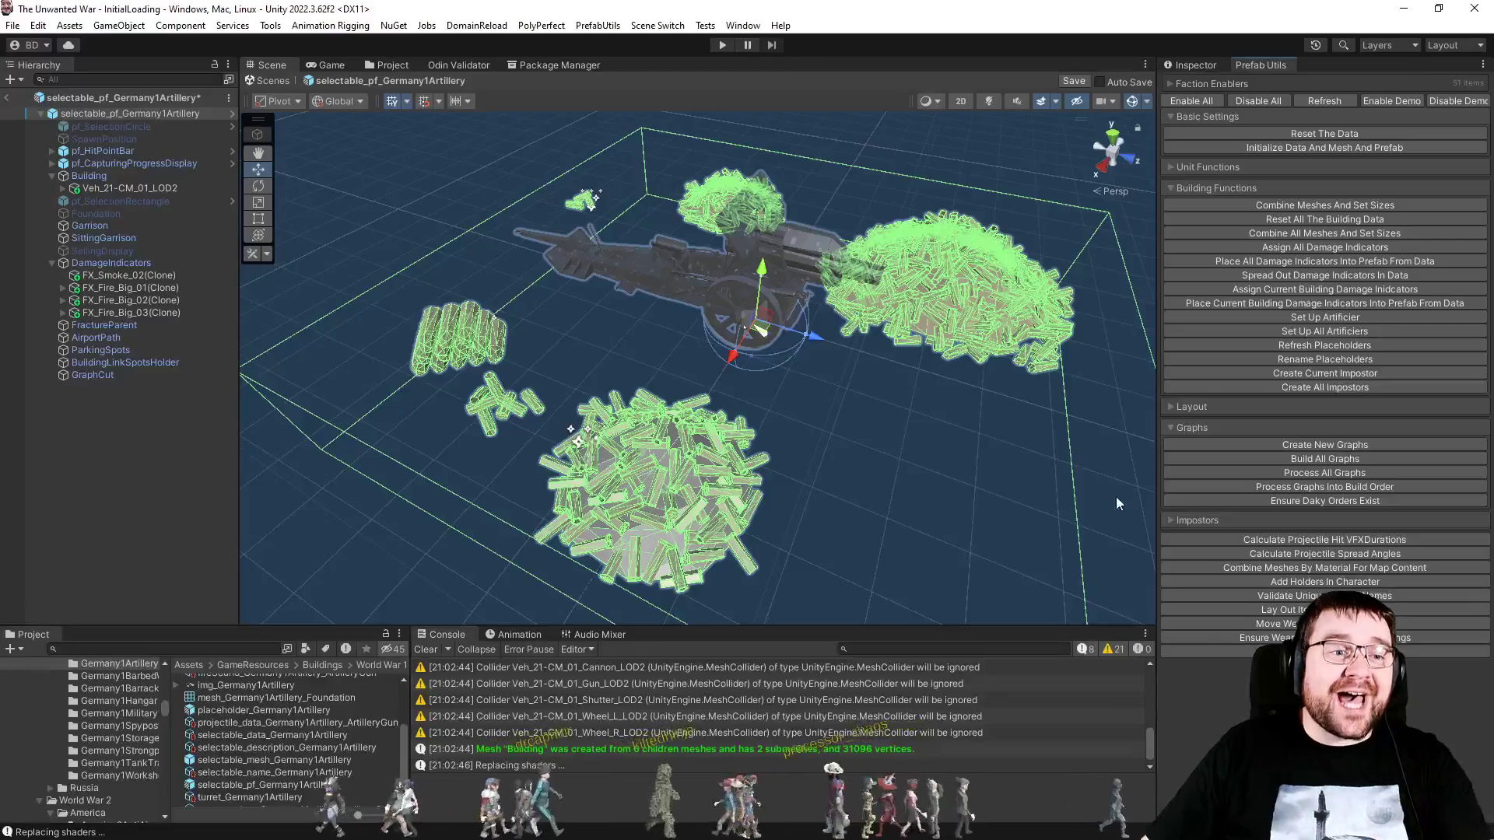
click(1206, 72)
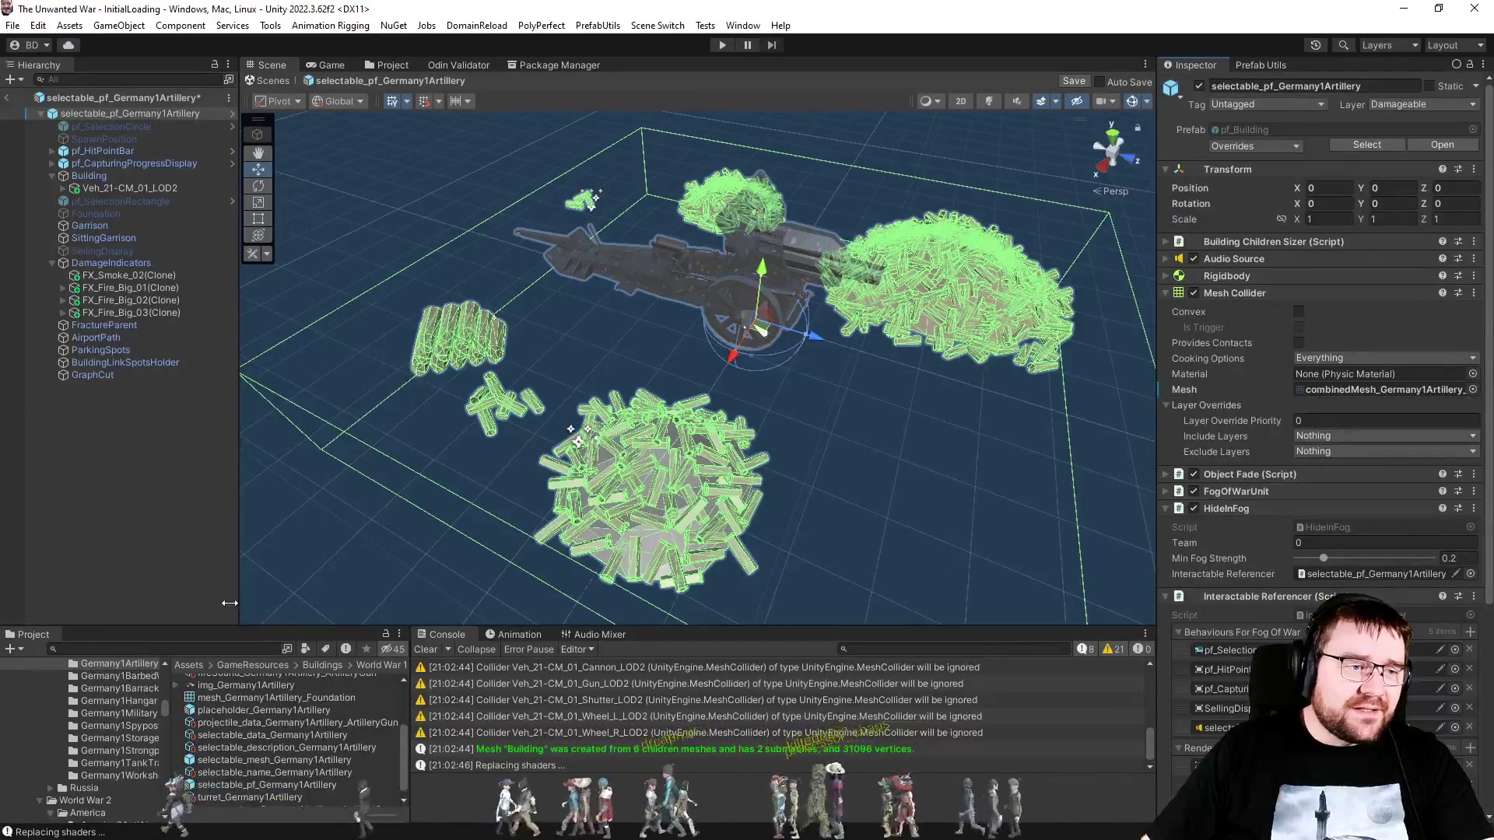
click(137, 516)
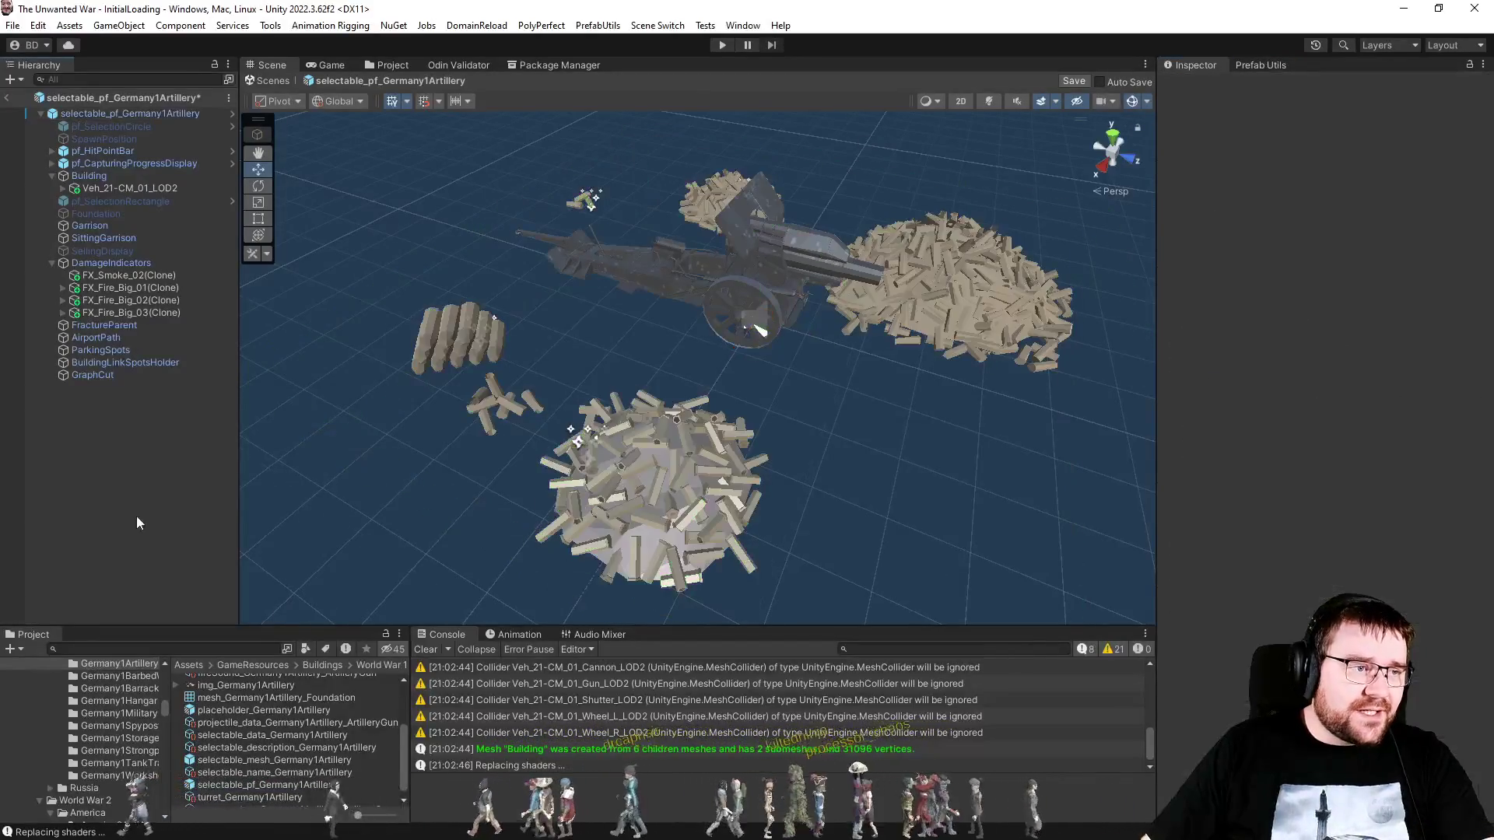
Step: Assign combinedMesh Foundationless to Building's Mesh, save the prefab, and run Combine Meshes And Set Sizes
click(124, 176)
scroll(296, 732, up, 3)
mouse_move(343, 725)
mouse_down()
mouse_move(879, 538)
mouse_move(1342, 223)
mouse_up()
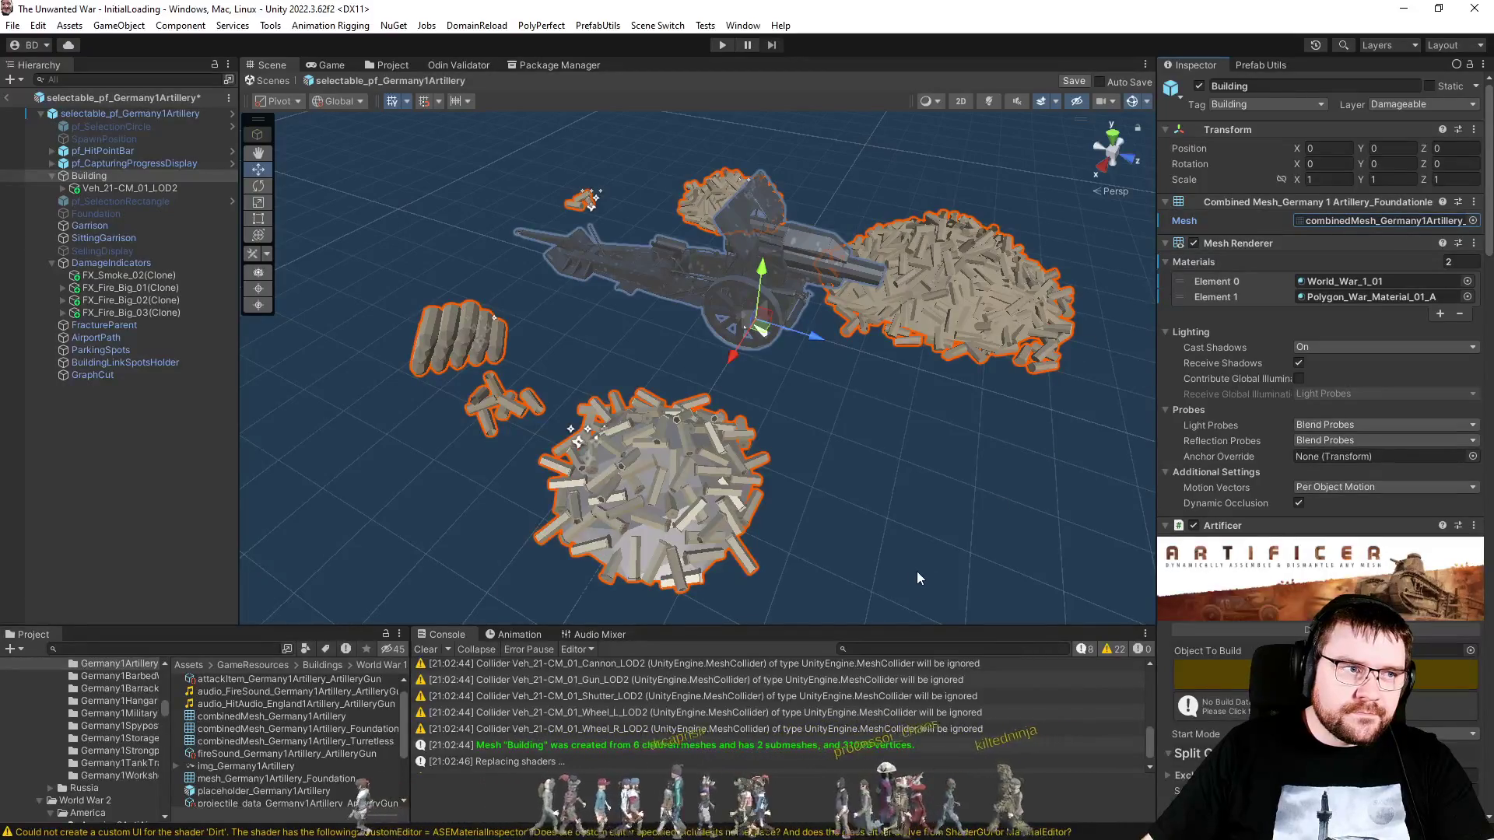
key(ctrl+z)
scroll(467, 695, up, 1)
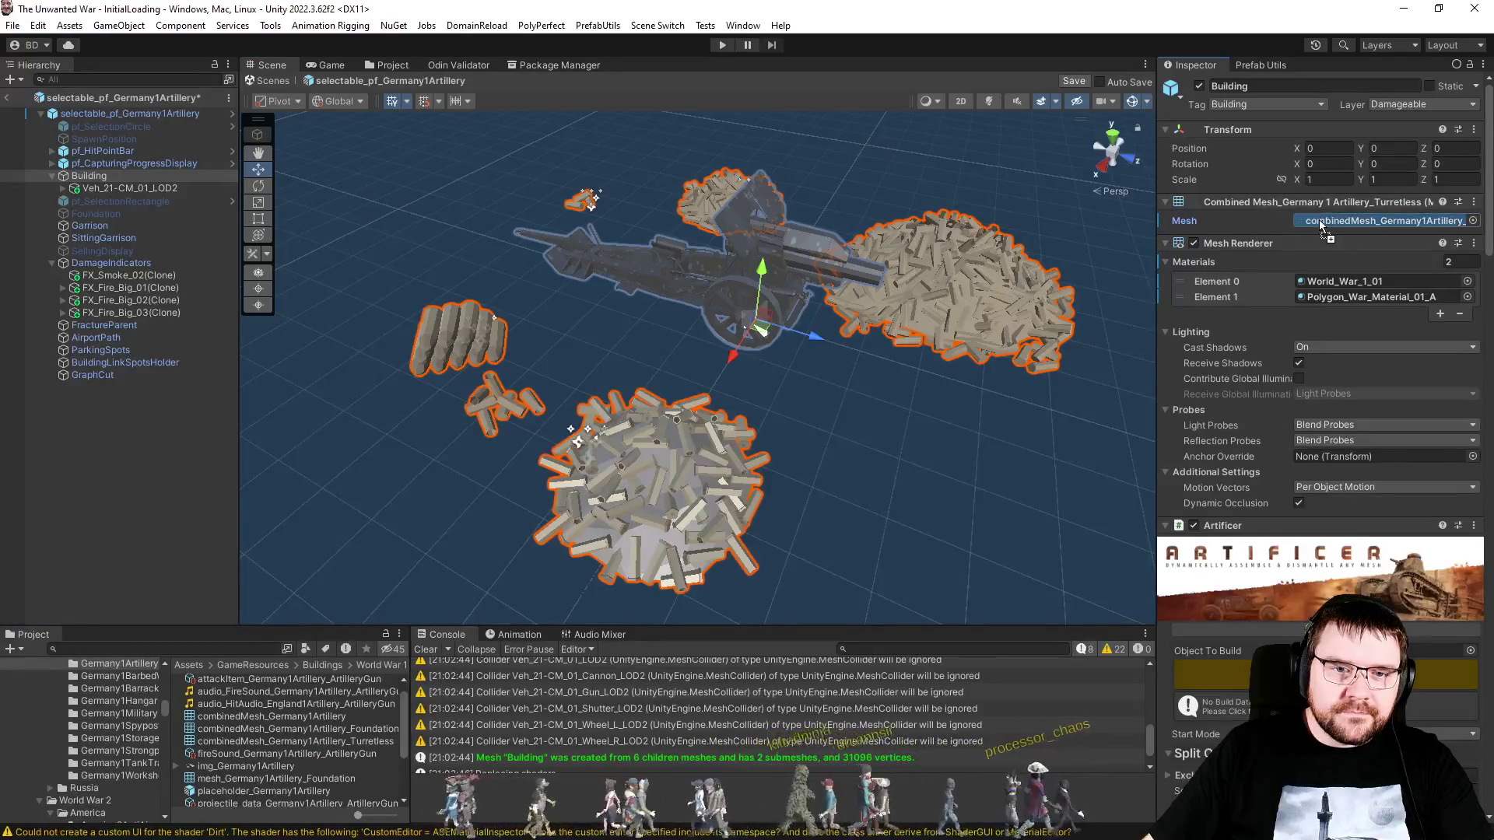
drag(338, 732, 1350, 224)
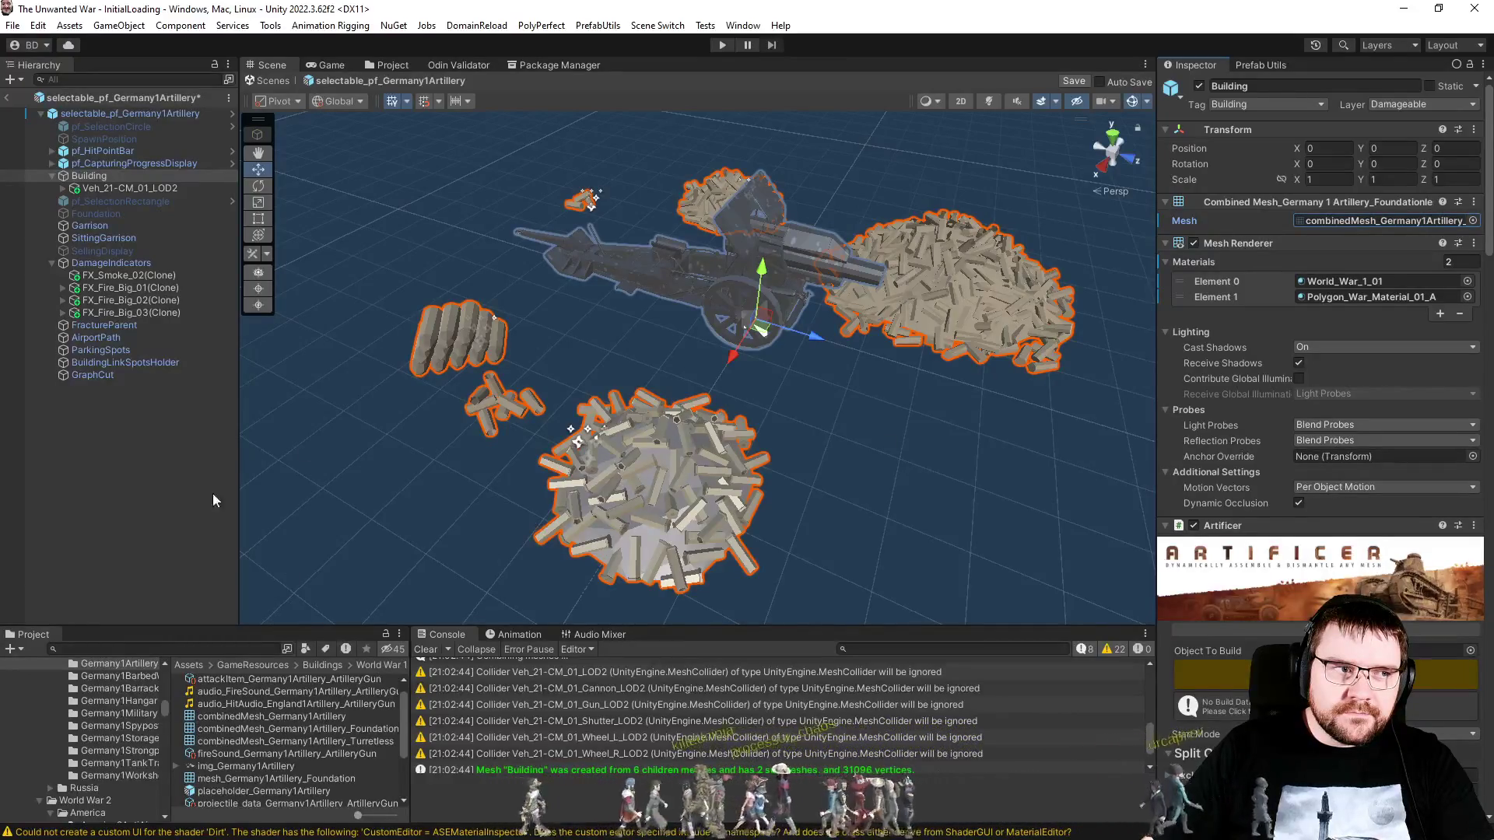
click(1248, 64)
click(1293, 206)
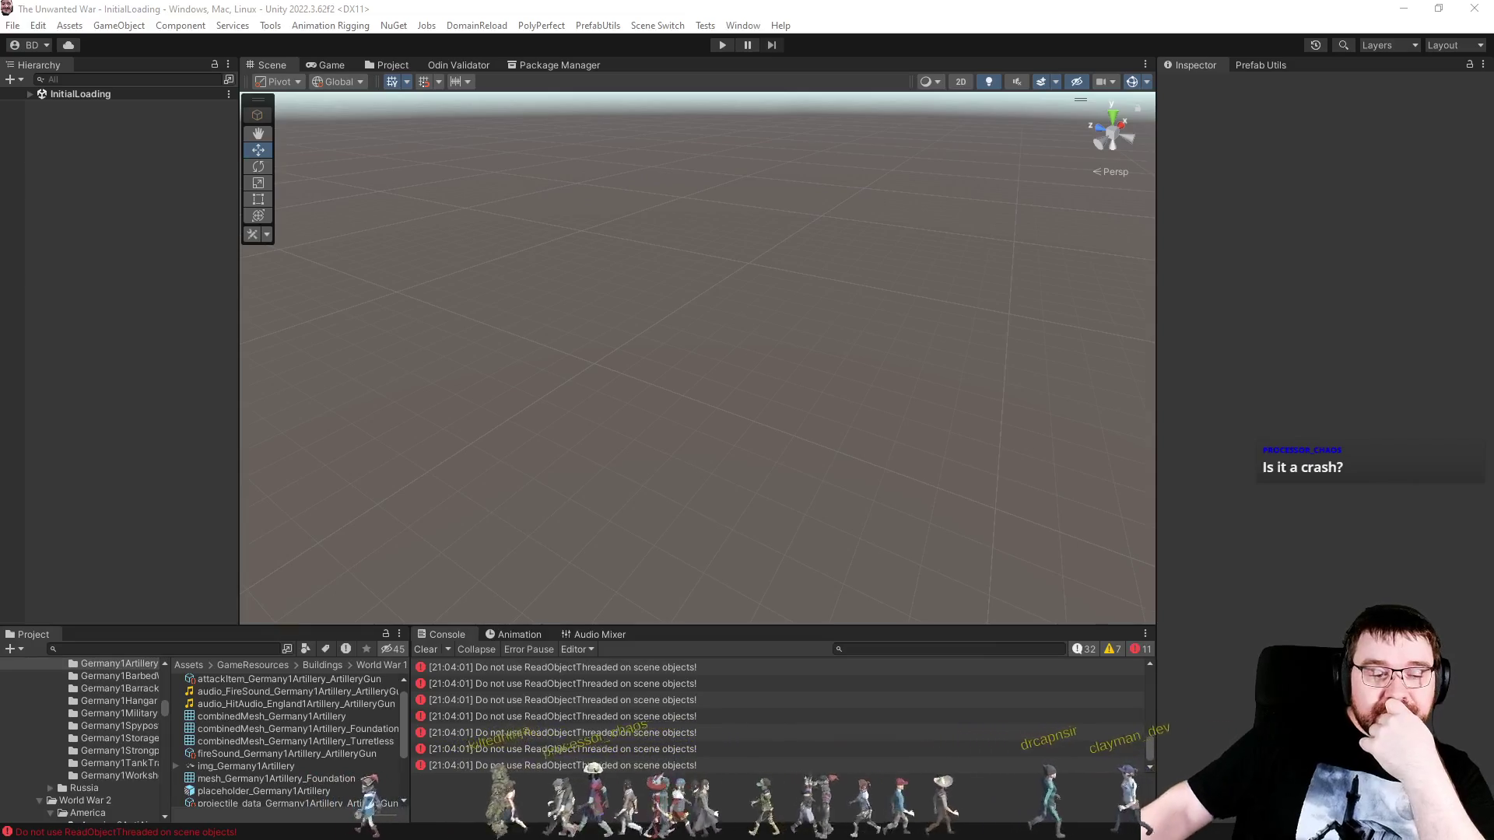
Step: Show the Germany1Artillery folder, with its three combinedMesh variants, in the Project browser
scroll(1076, 742, down, 1)
scroll(1066, 743, up, 15)
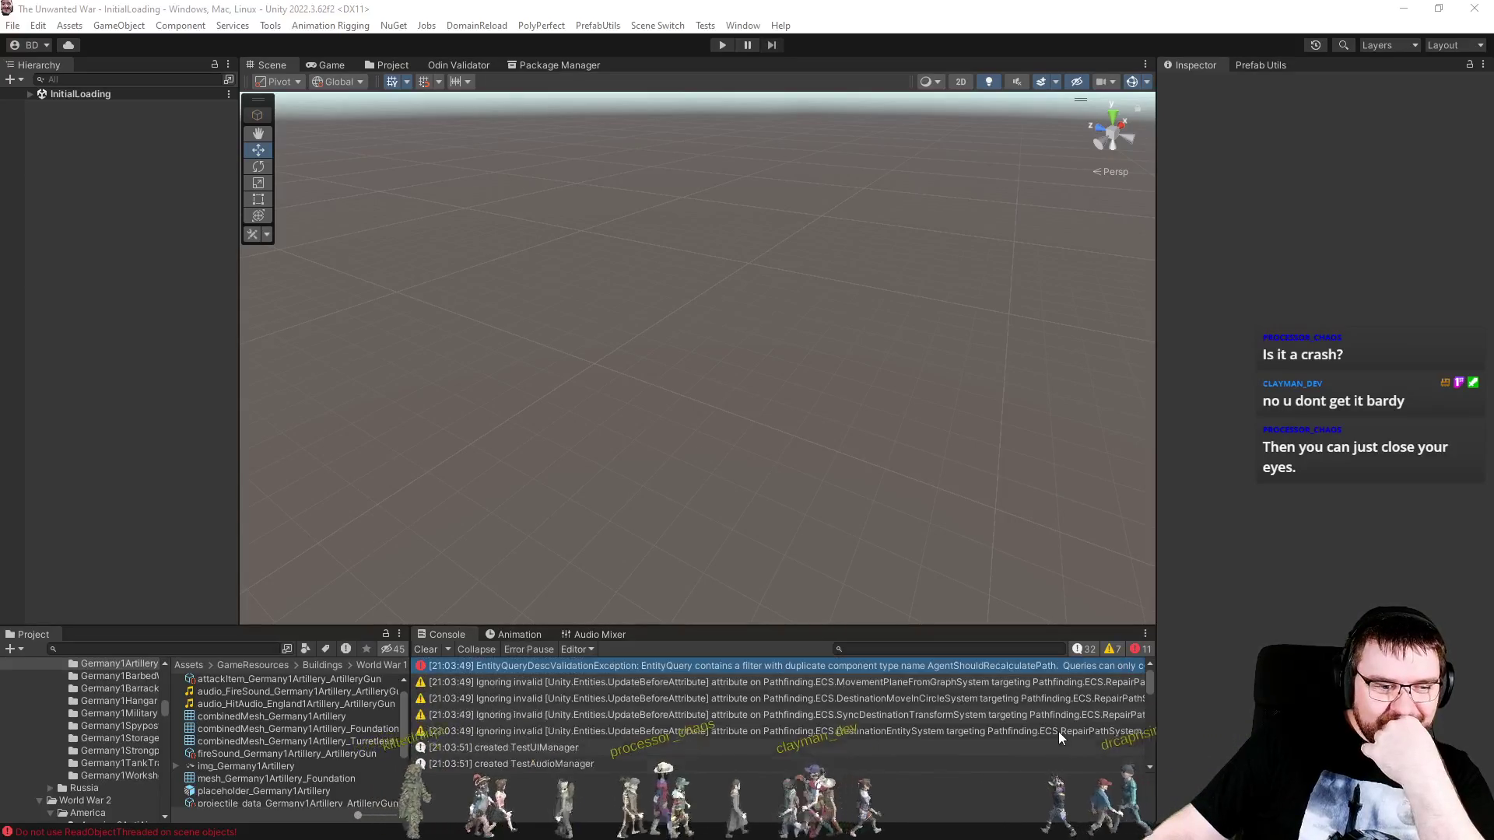
click(387, 65)
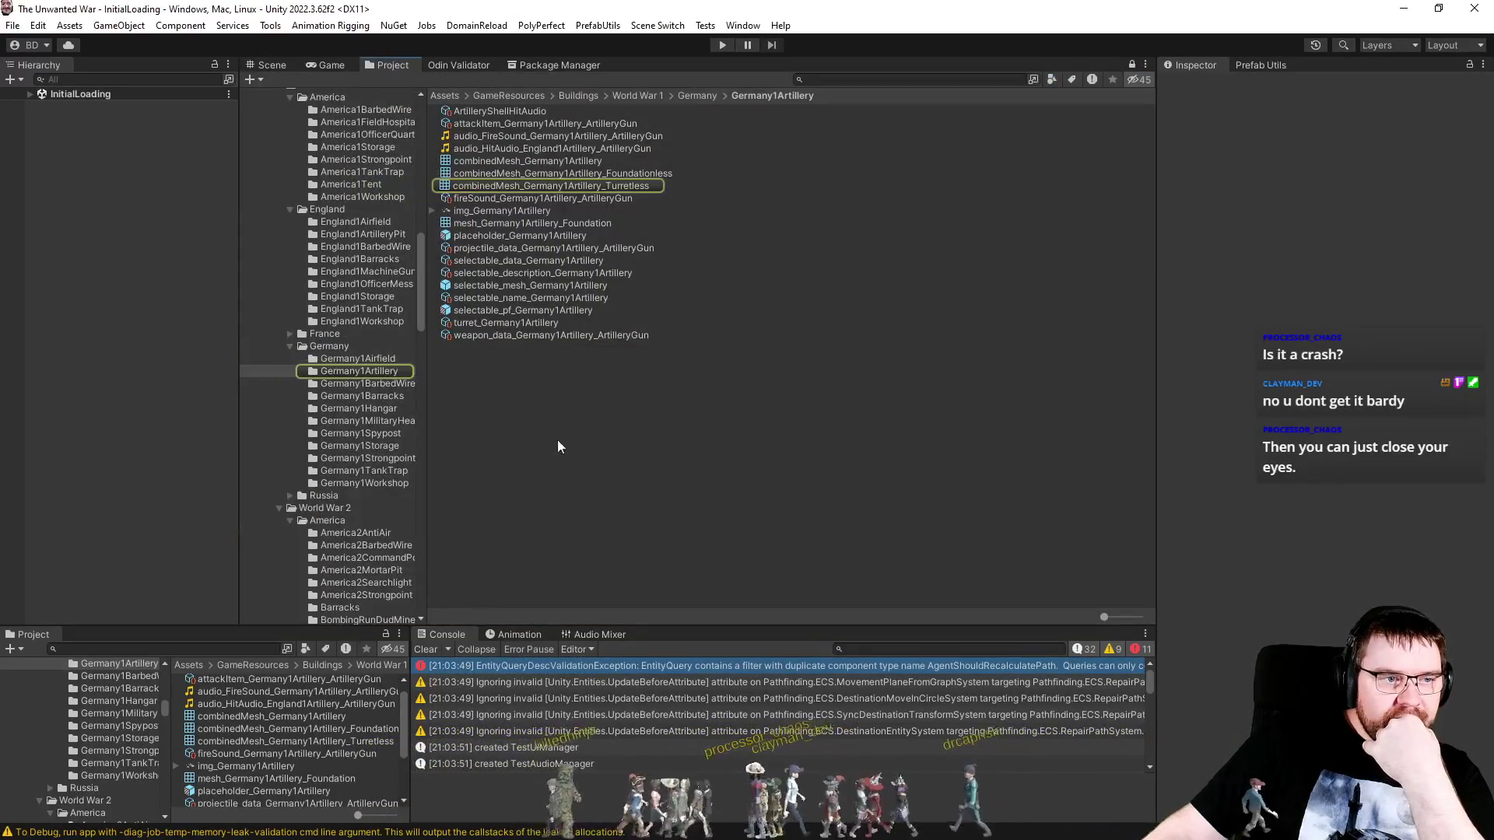
Step: Select the Foundationless combined mesh and flip between it and the Turretless mesh in the Inspector
click(607, 174)
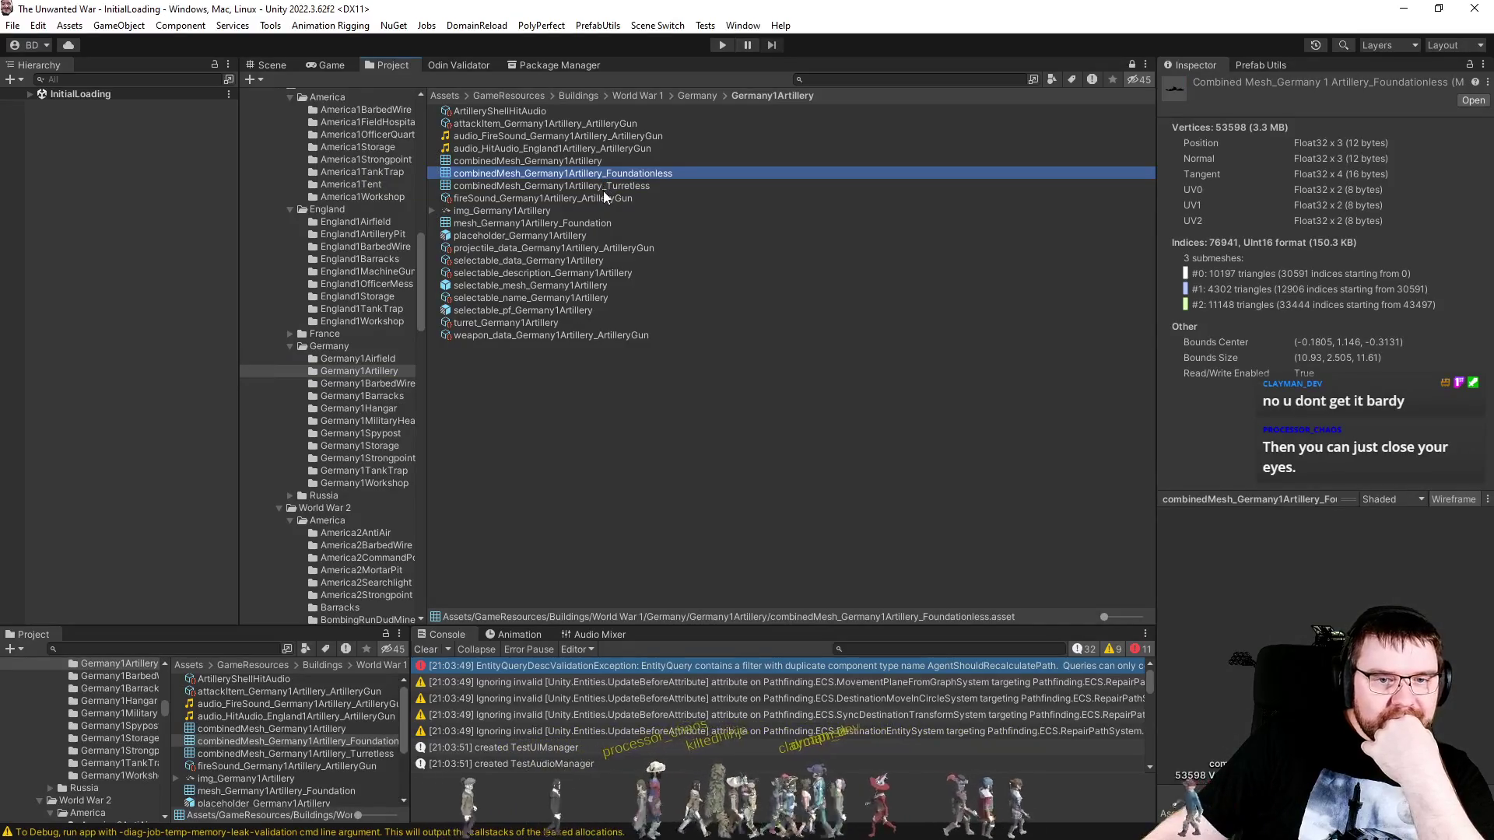
click(603, 197)
key(Up)
key(Up)
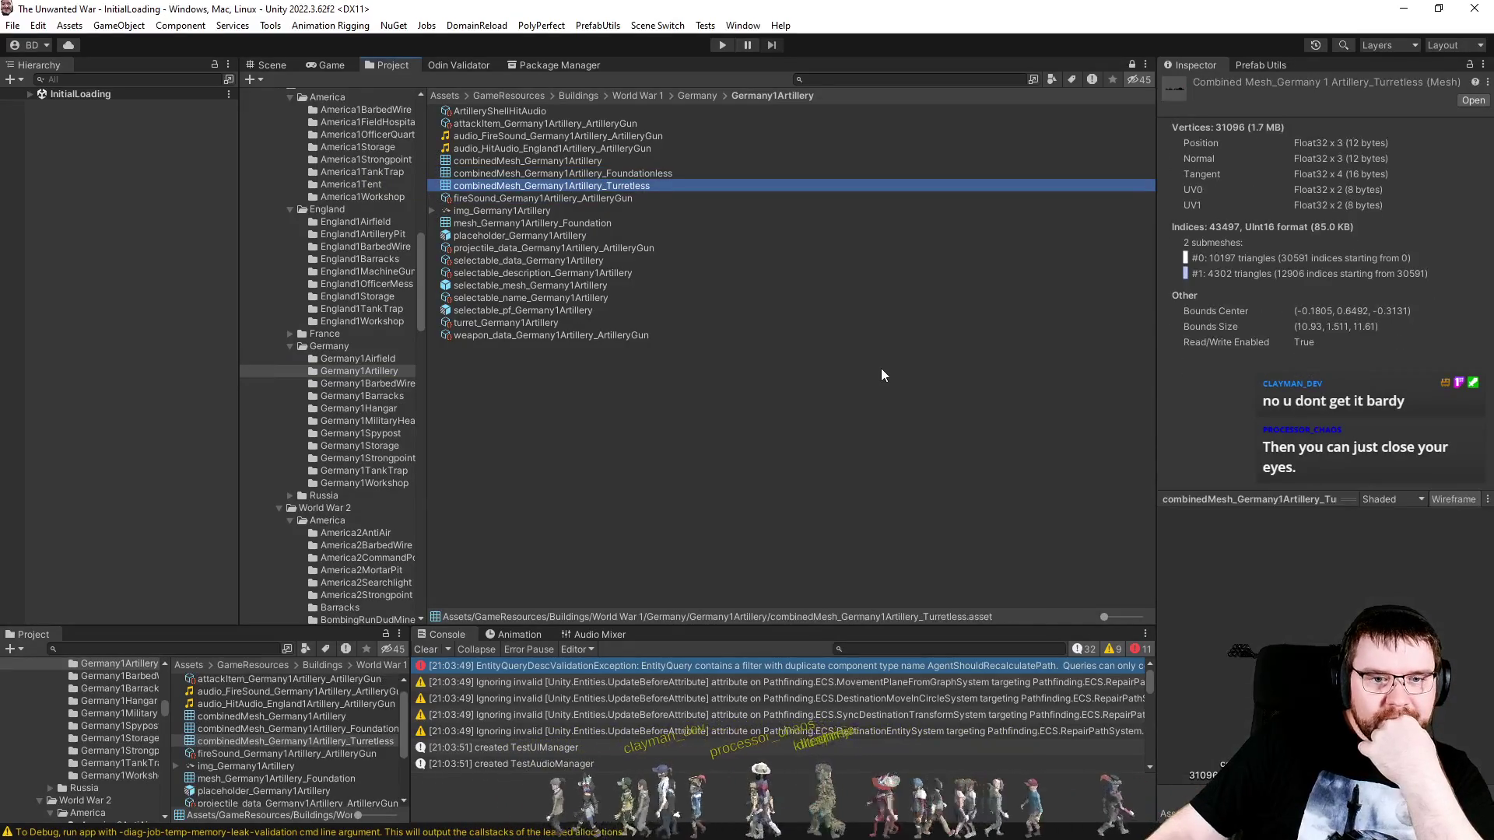
key(Down)
key(Up)
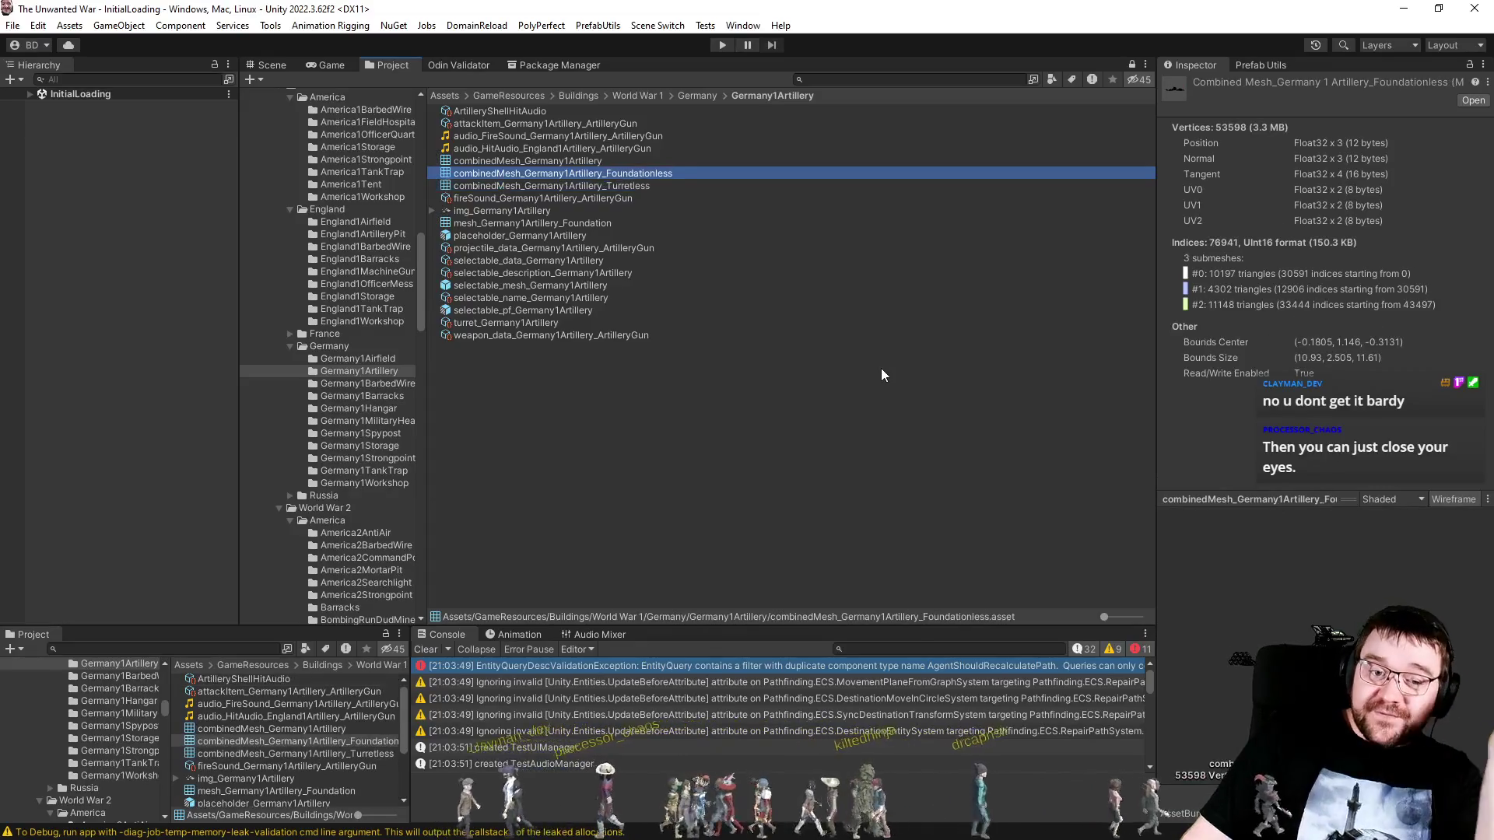
key(Up)
key(Down)
key(Down)
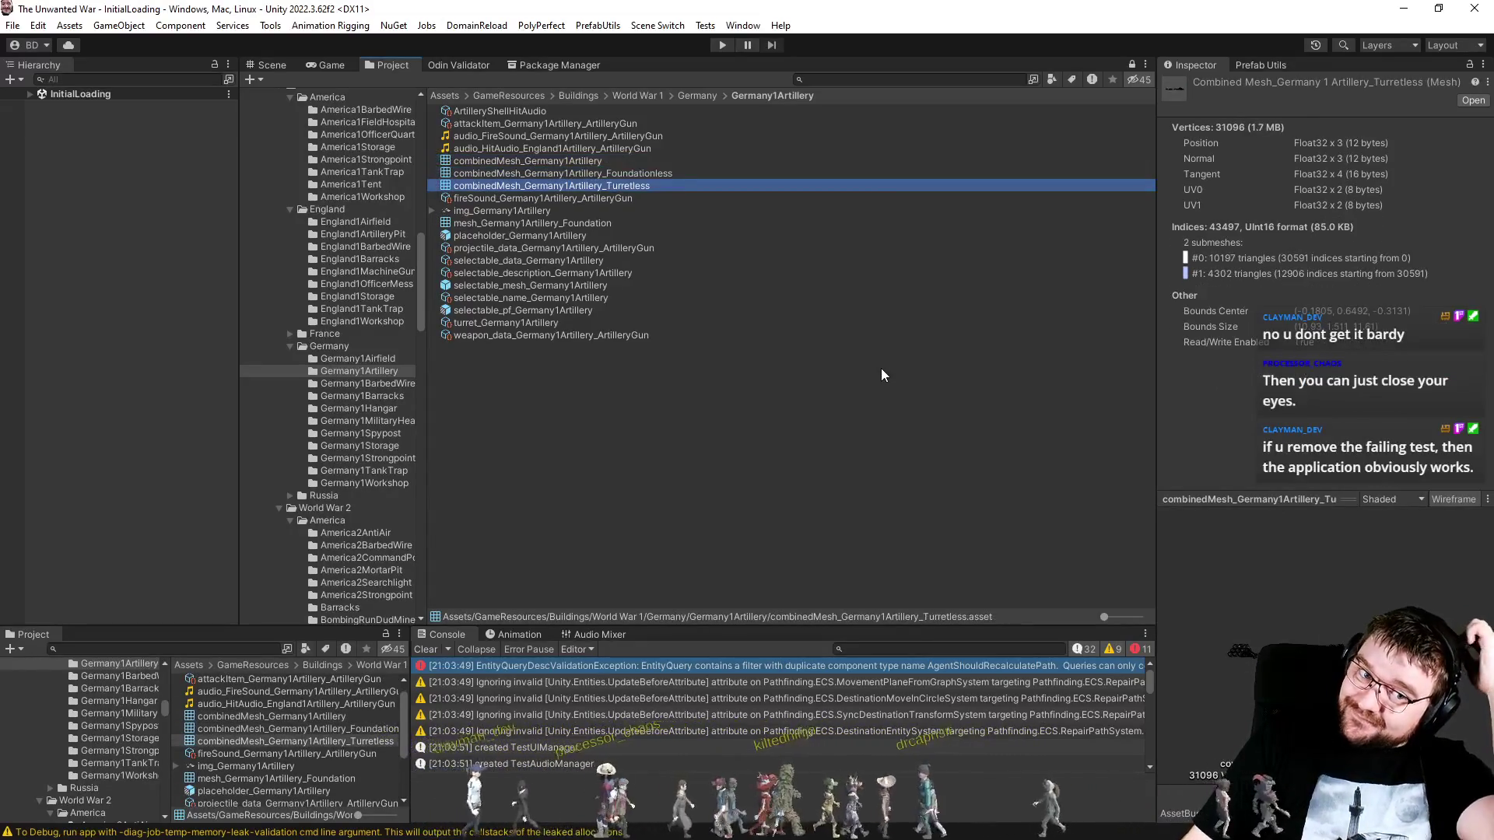
key(Up)
key(Down)
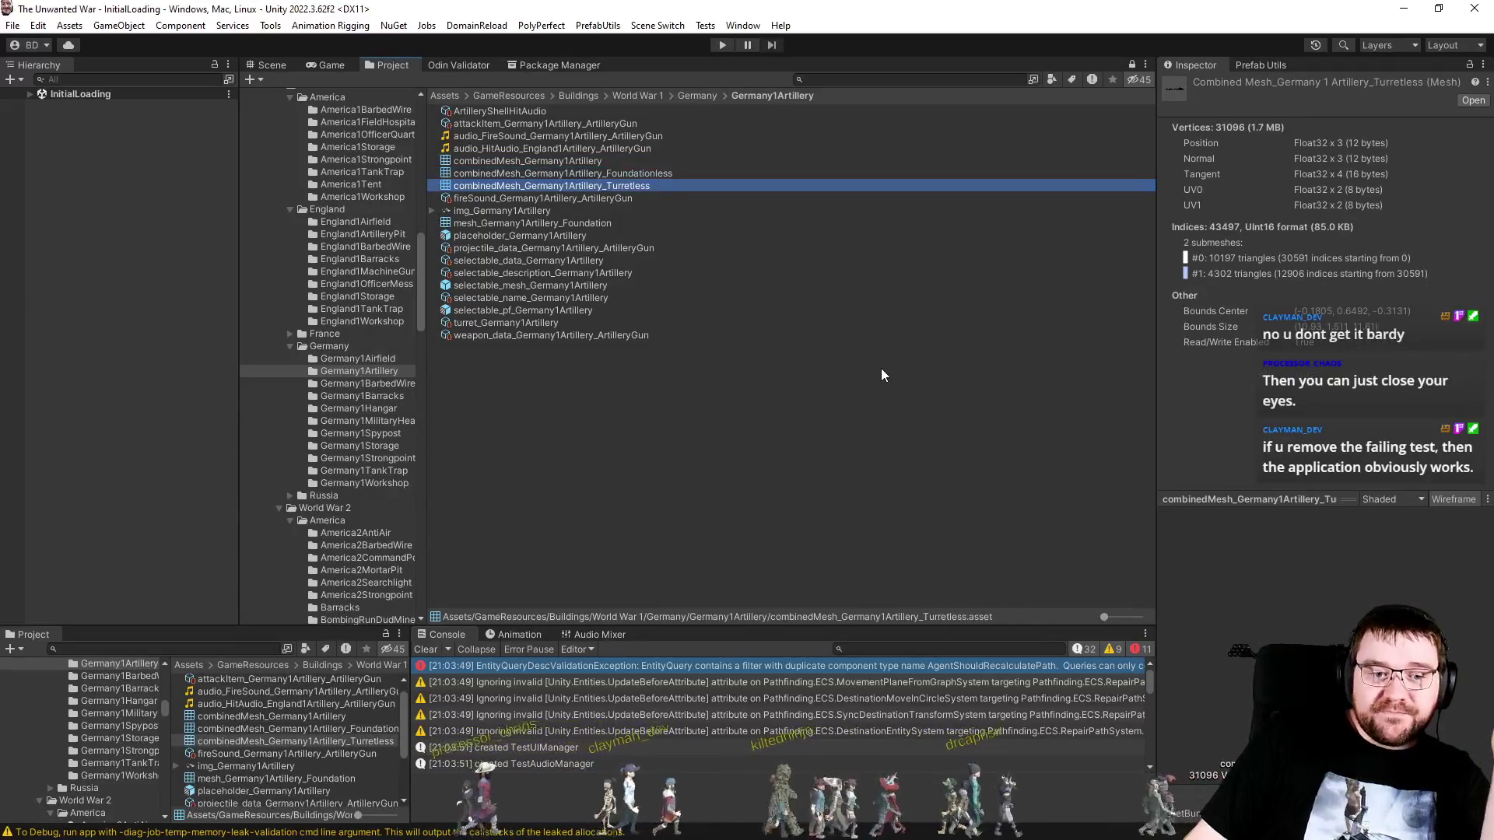
Step: Compare submesh counts, Foundationless 3 versus Turretless 2, then clear the Console log
key(Up)
key(Down)
key(Up)
key(Down)
key(Up)
key(Down)
key(Up)
key(Down)
key(Up)
key(Down)
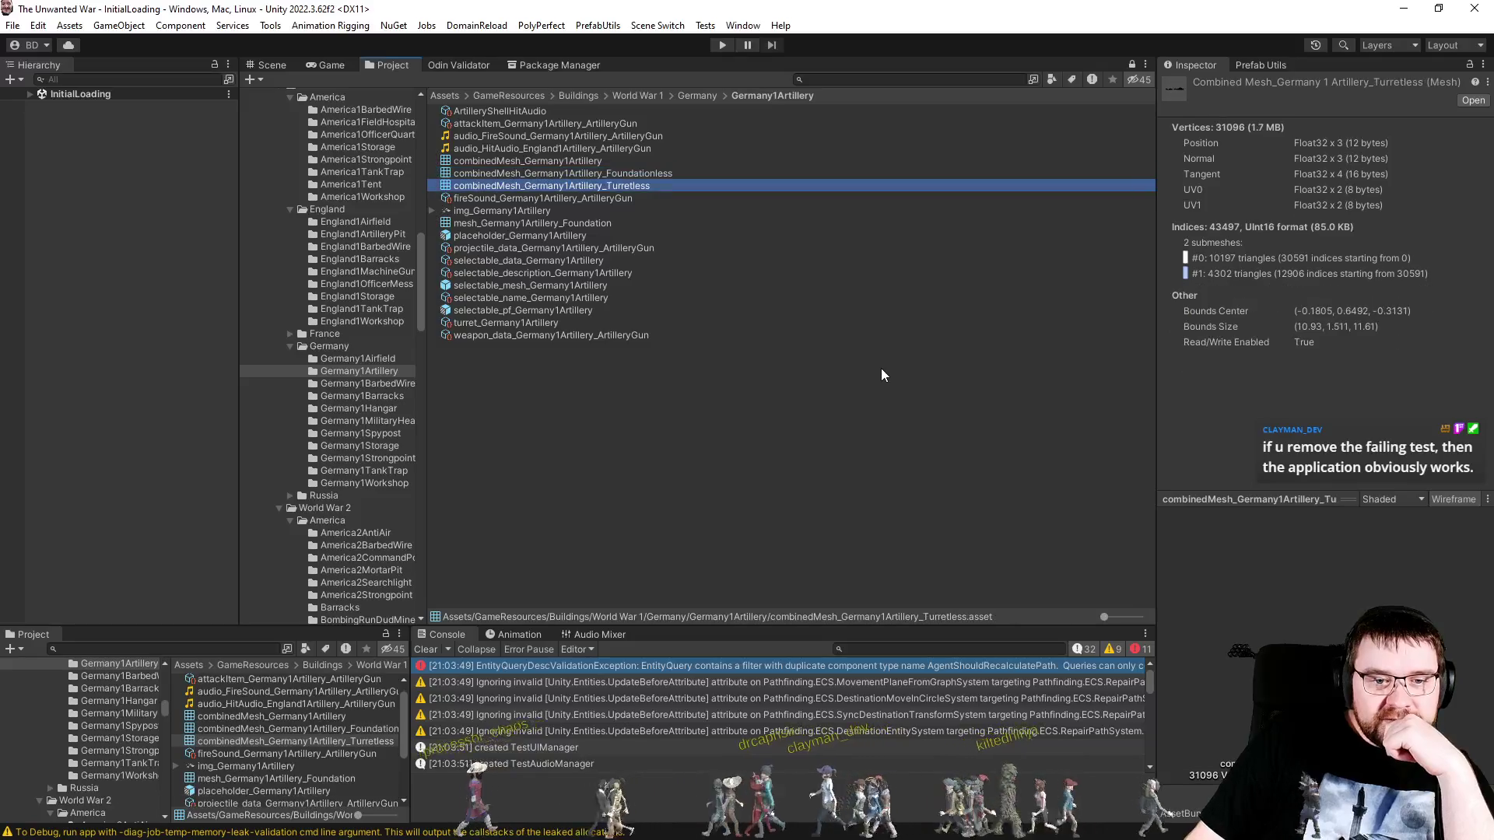
key(Up)
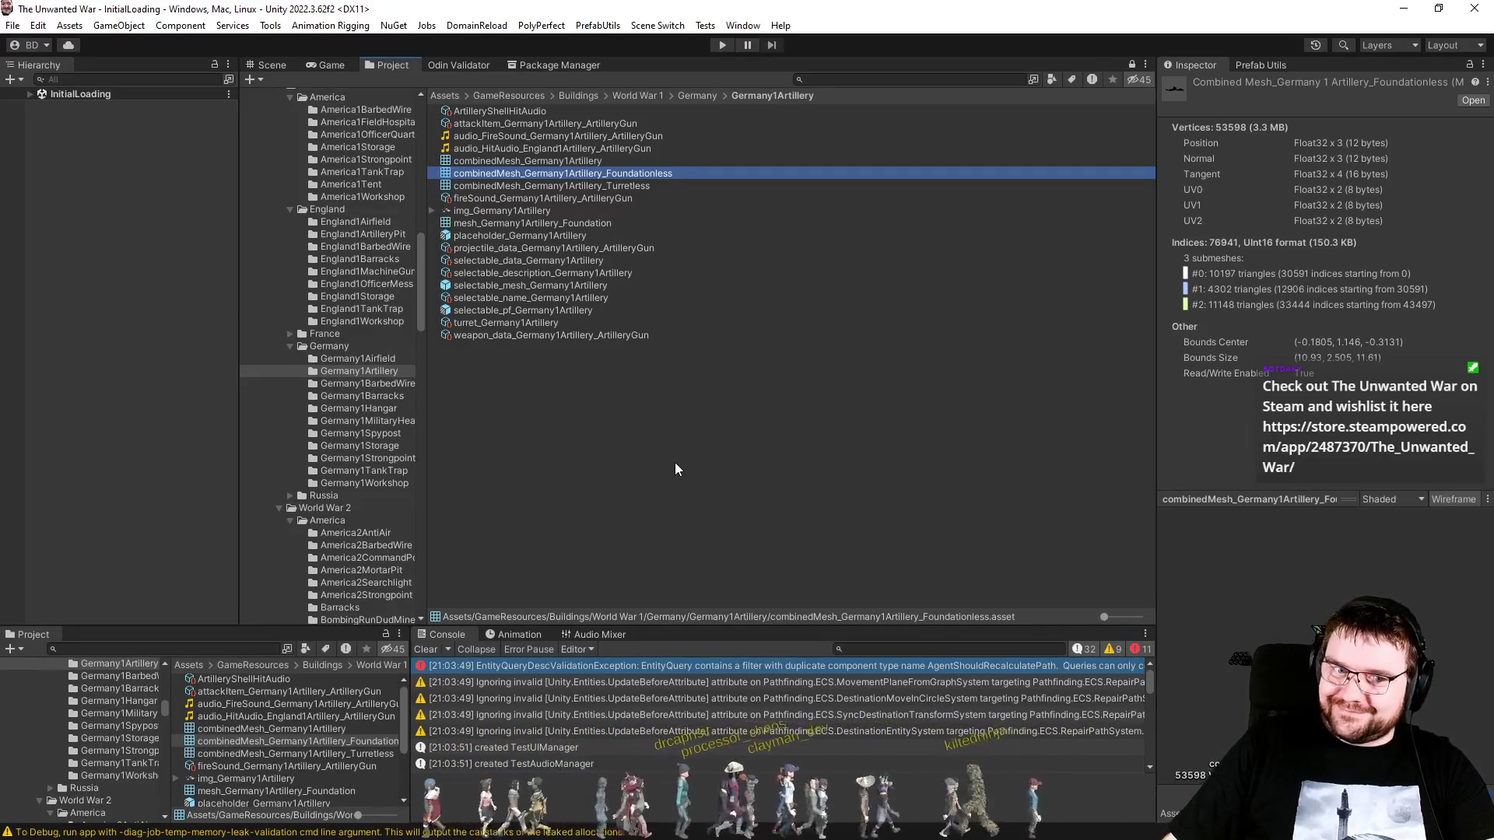
click(630, 515)
click(430, 646)
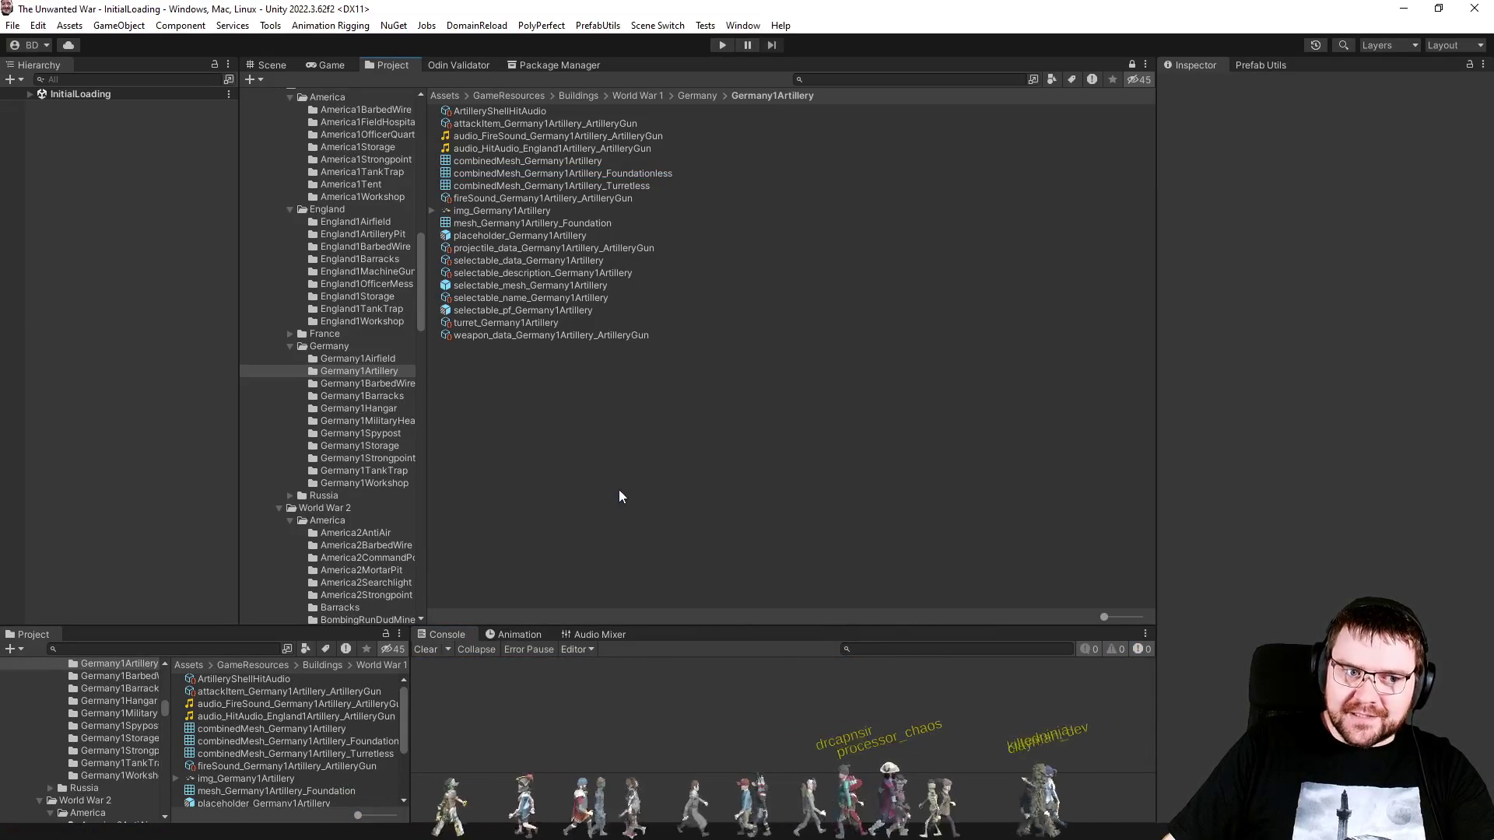
Step: Open the selectable_pf_Germany1Artillery prefab for editing
click(484, 286)
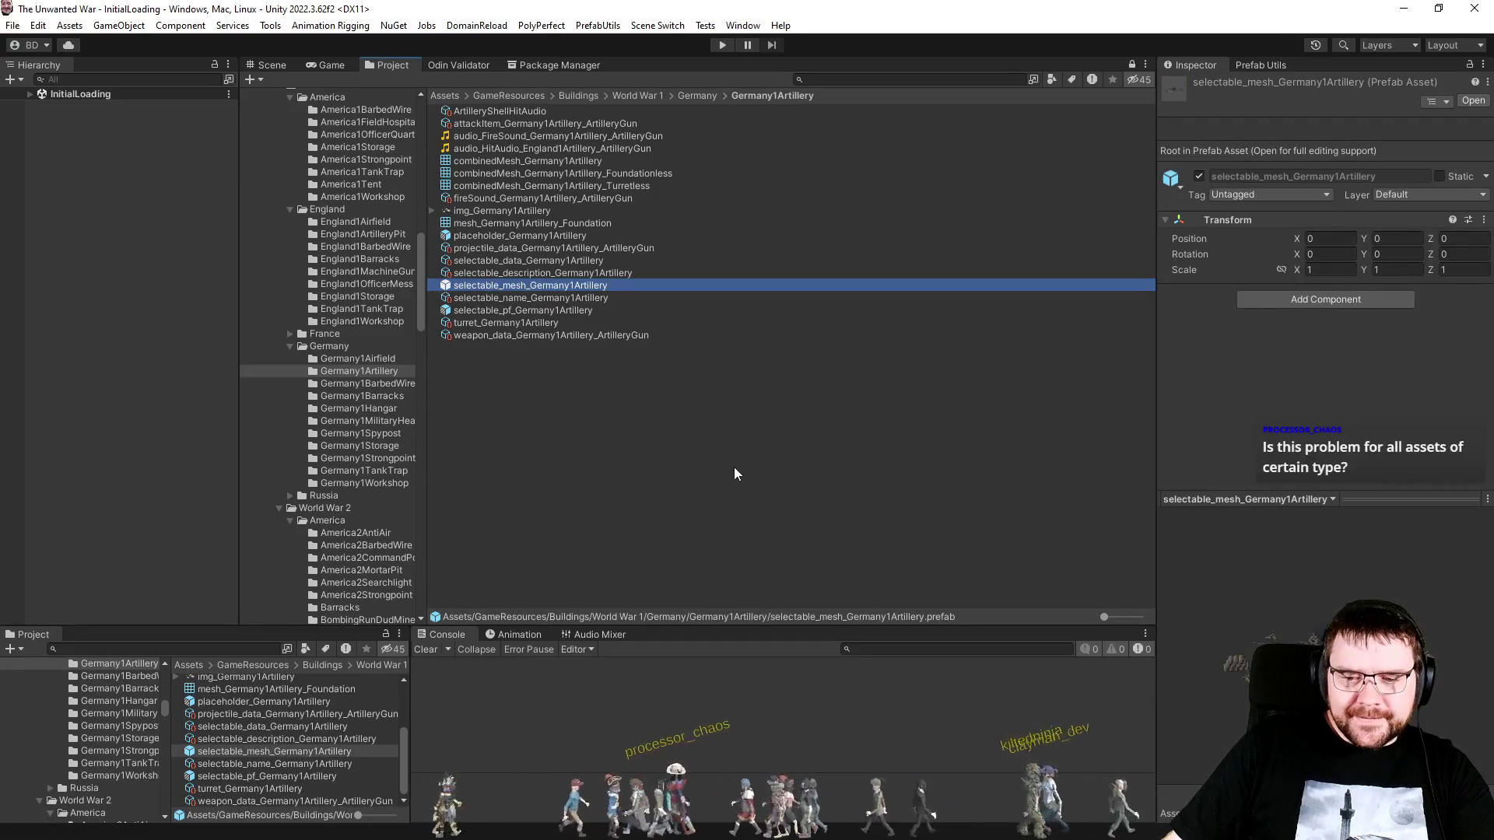
click(699, 455)
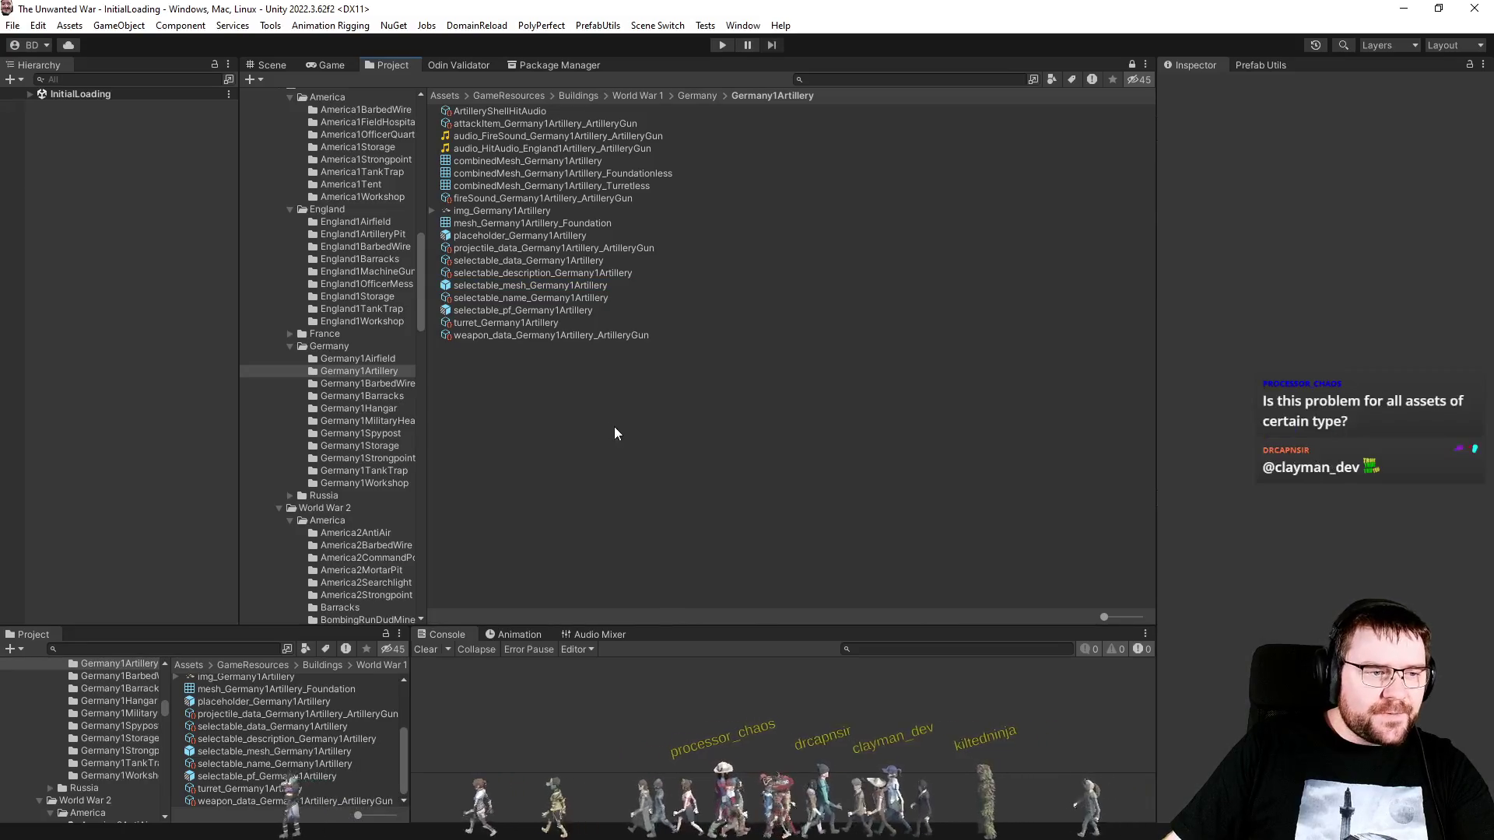
click(467, 311)
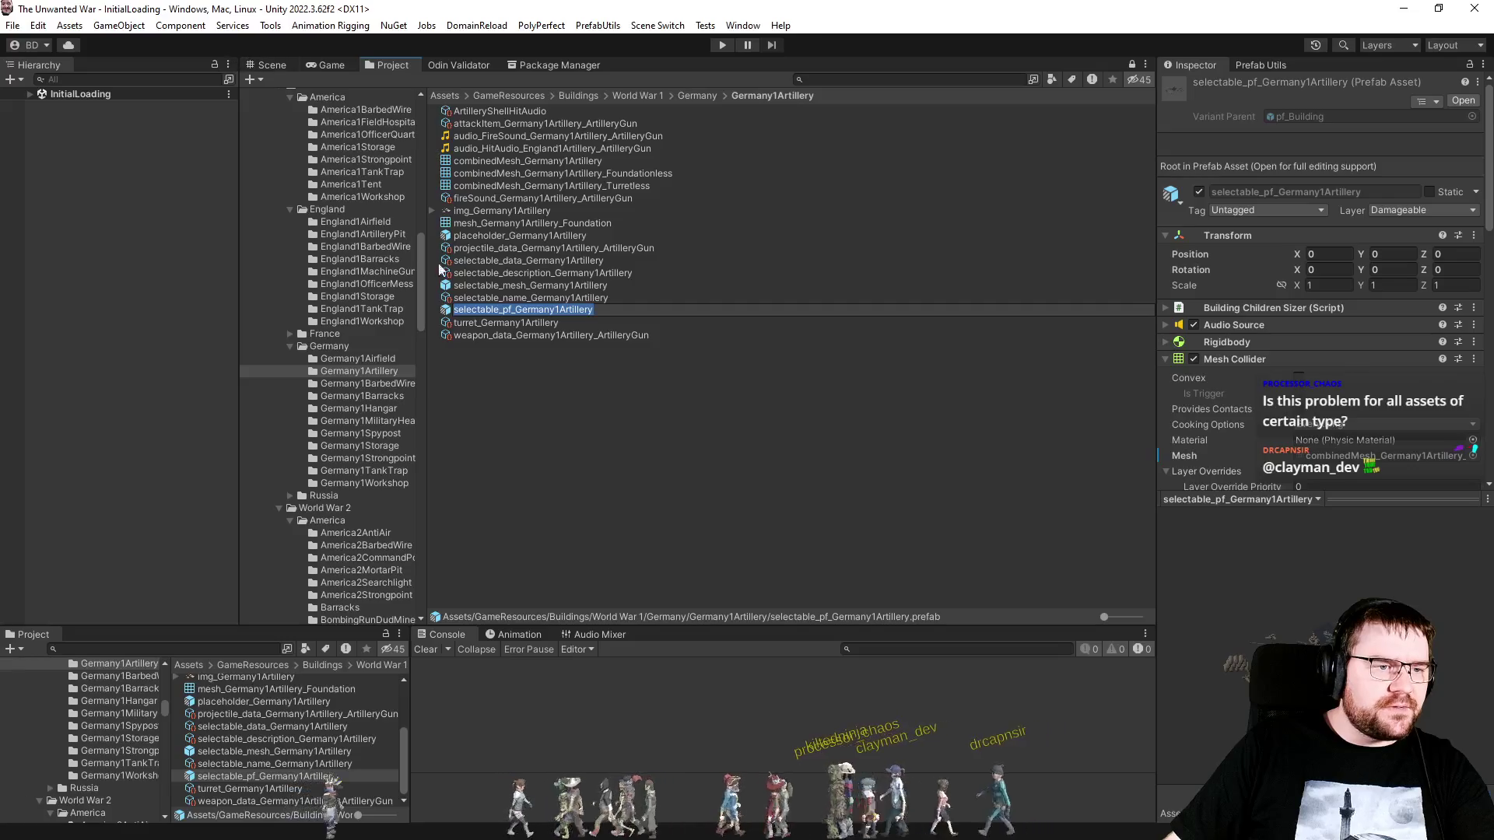
double_click(560, 310)
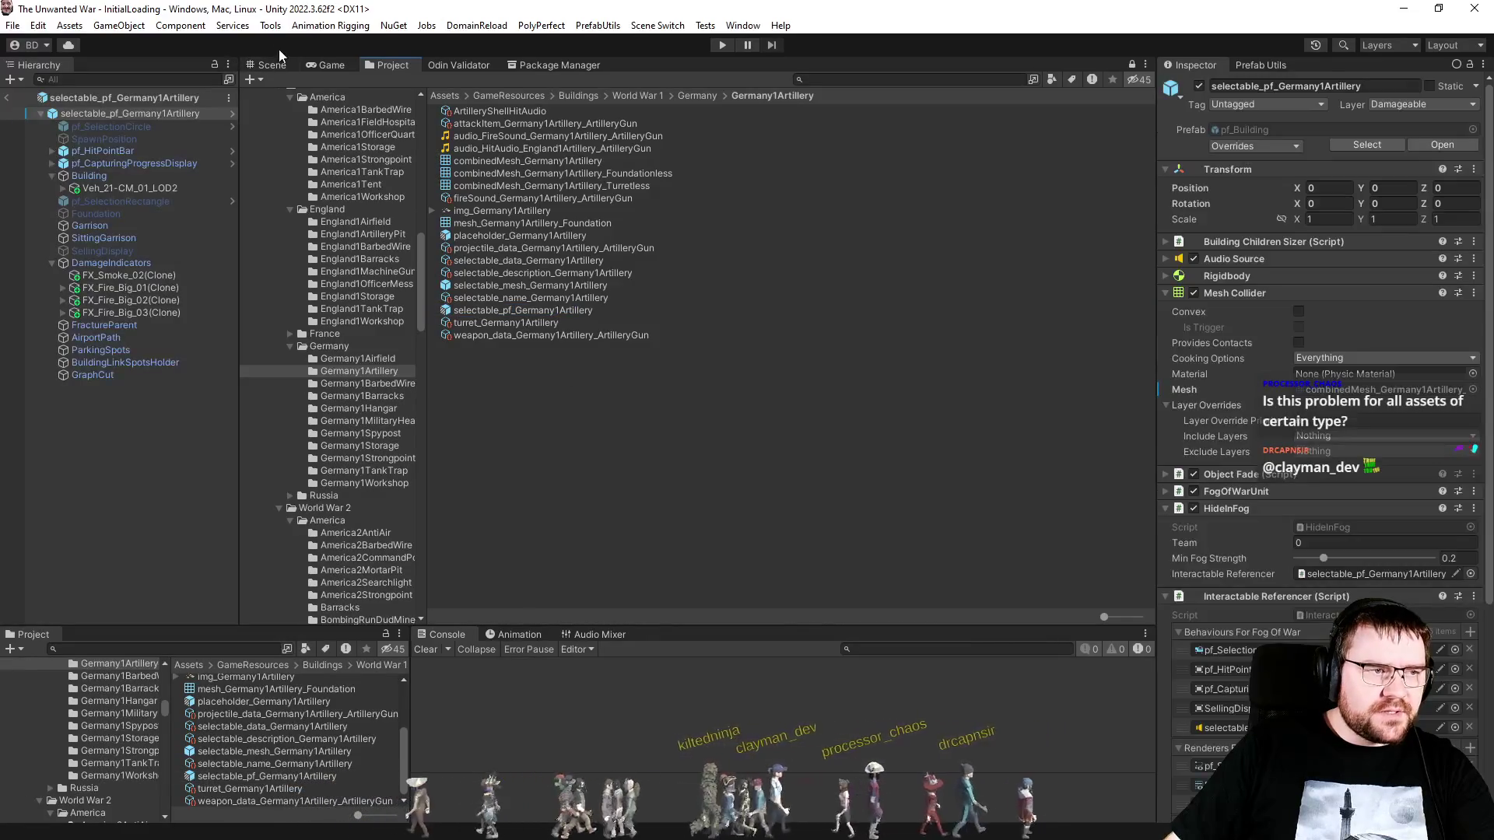
Step: Assign the Foundationless combined mesh to the prefab Building's Mesh field
click(125, 188)
click(126, 180)
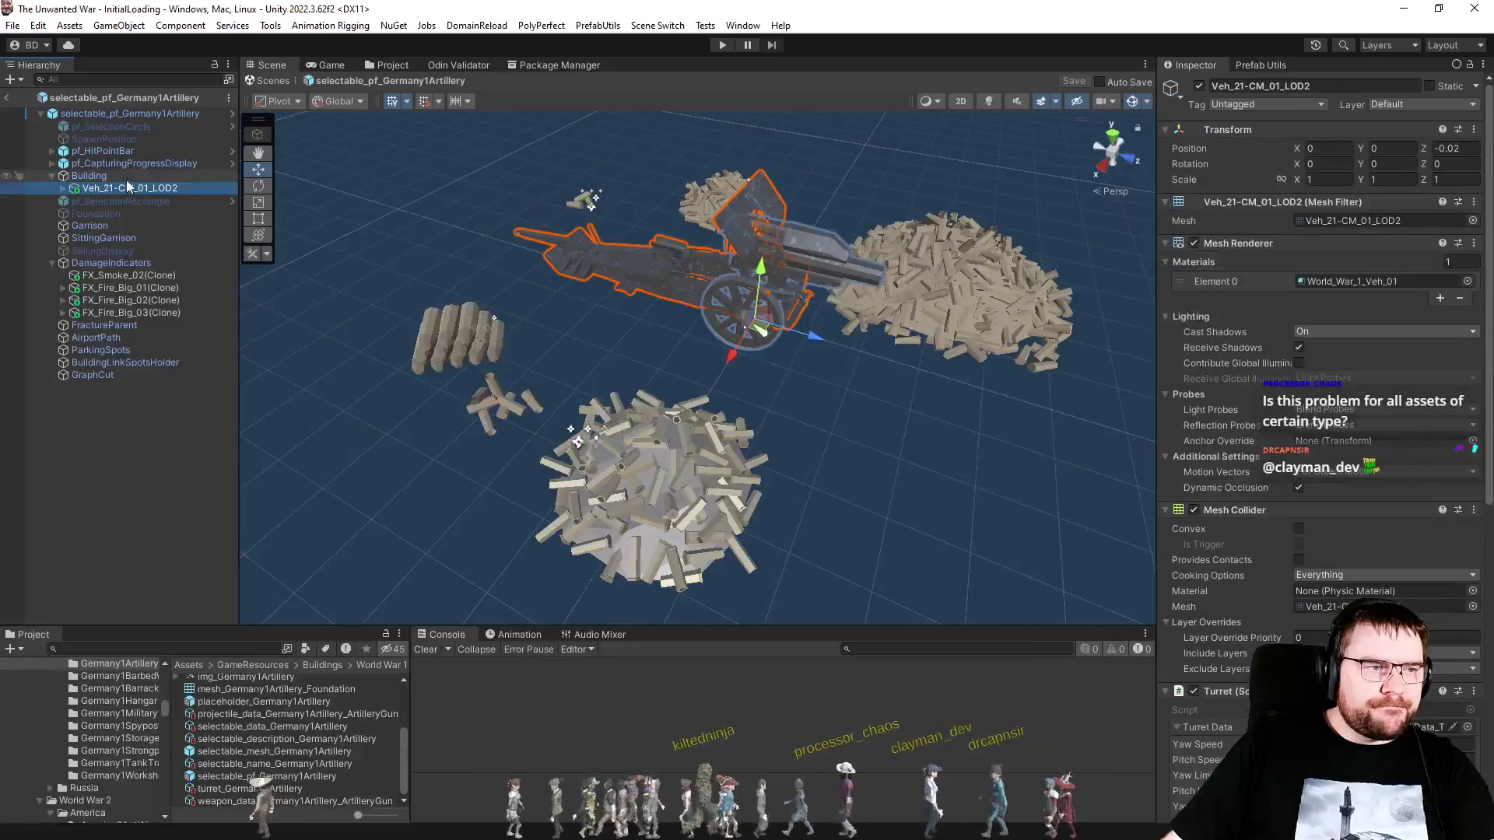
scroll(295, 739, up, 3)
mouse_move(295, 740)
mouse_down()
mouse_move(433, 753)
mouse_move(1012, 428)
mouse_move(1455, 222)
mouse_up()
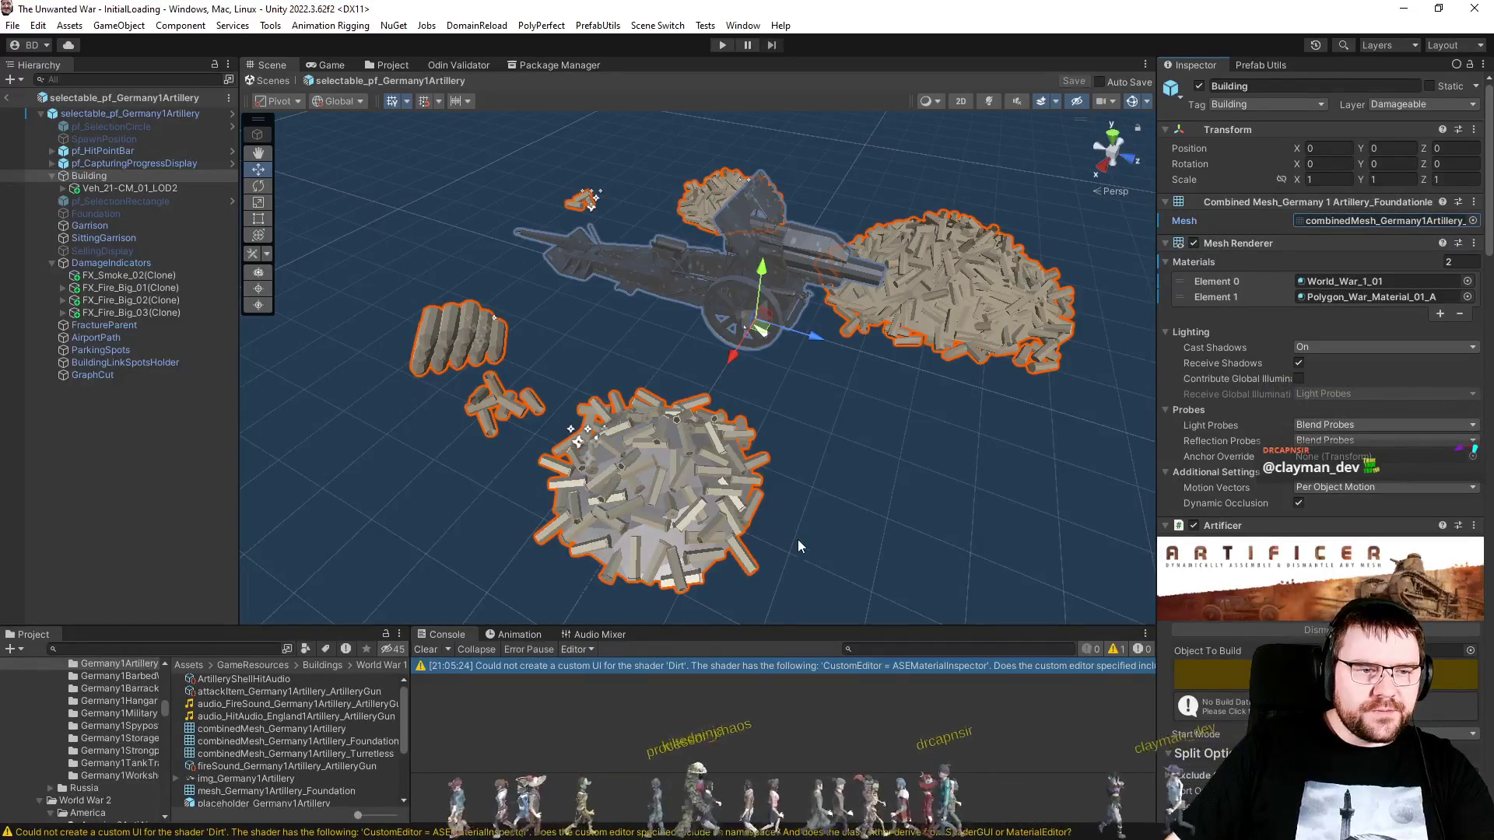
Step: Exit prefab mode to the InitialLoading scene and return to the PlaceBuilding test in Visual Studio
click(6, 98)
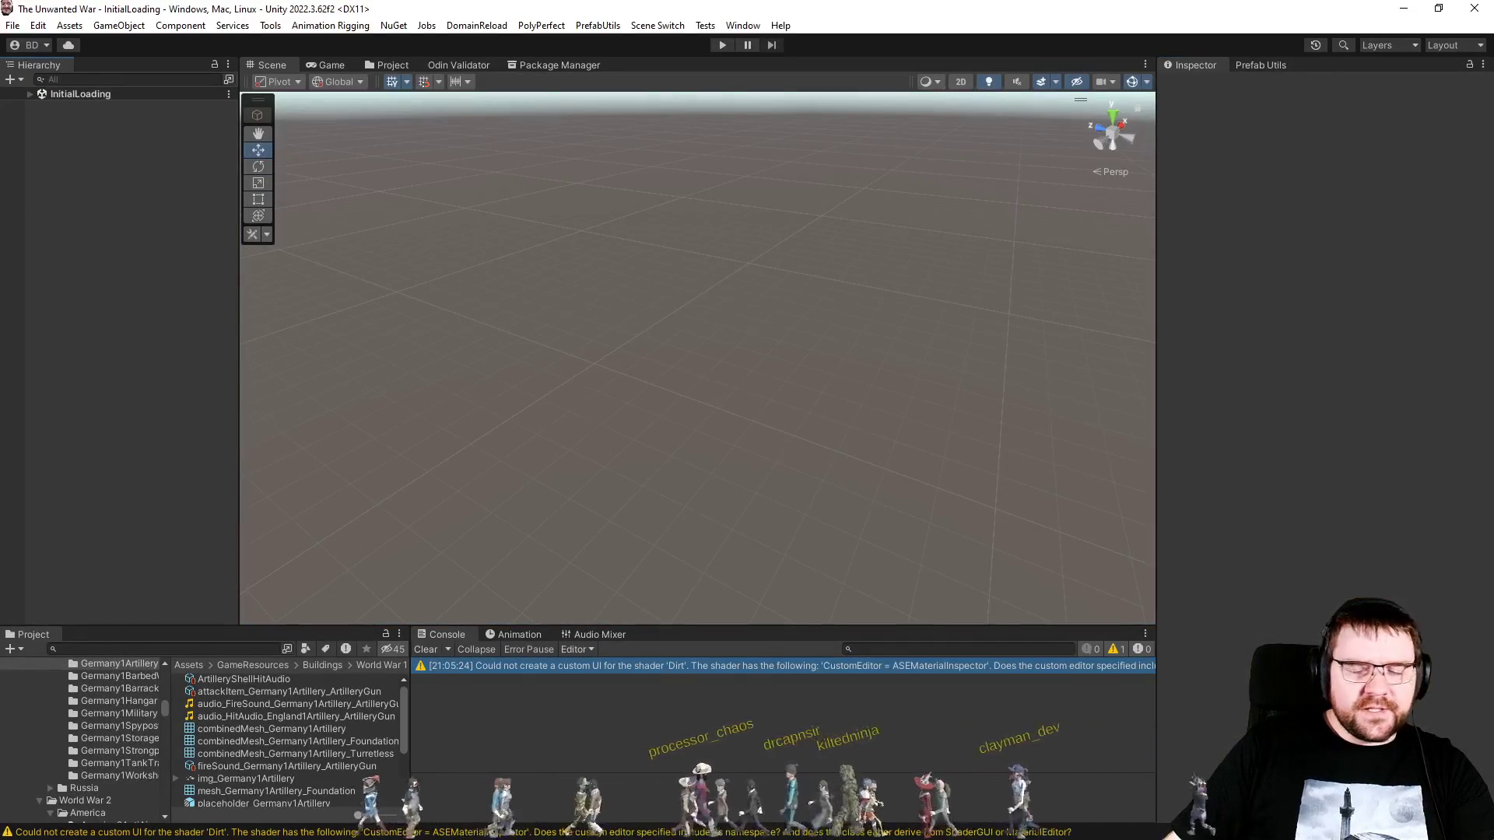
key(alt+Tab)
click(543, 488)
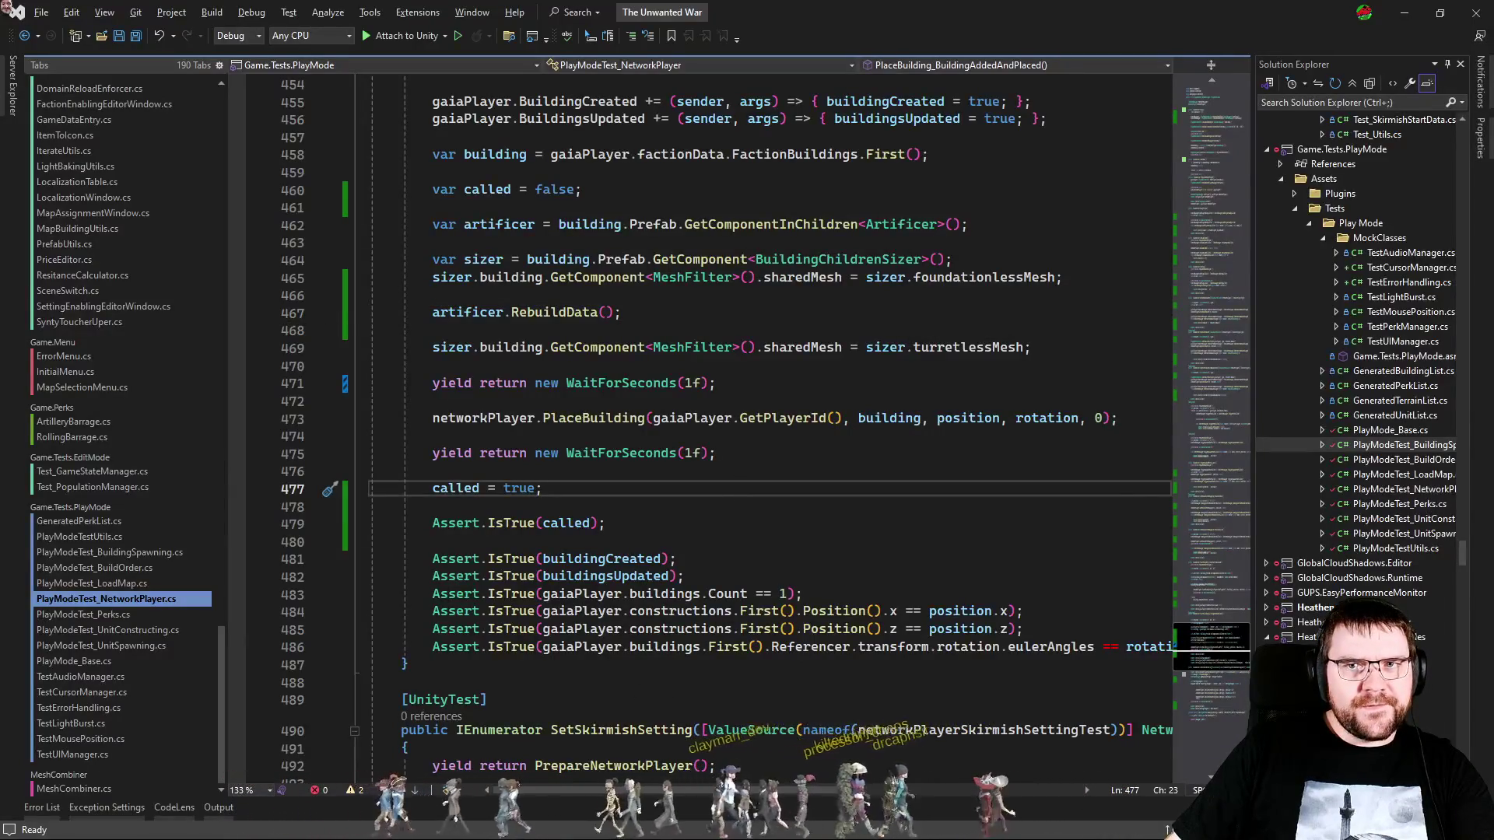
Step: Set a breakpoint on usedMats.Clear() at line 1064 and attach the debugger to Unity with F5
key(alt+Tab)
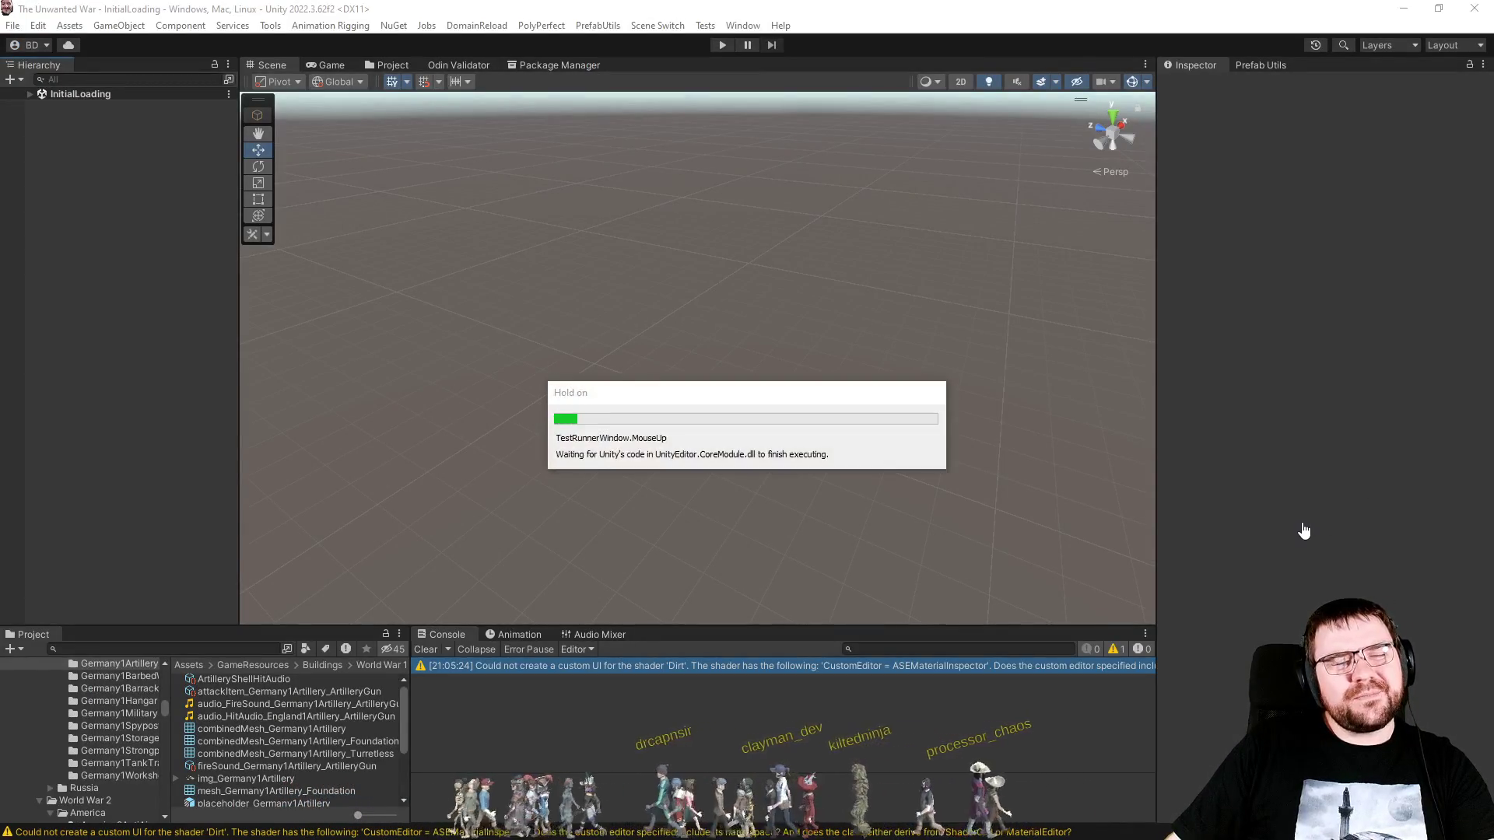
key(alt+Tab)
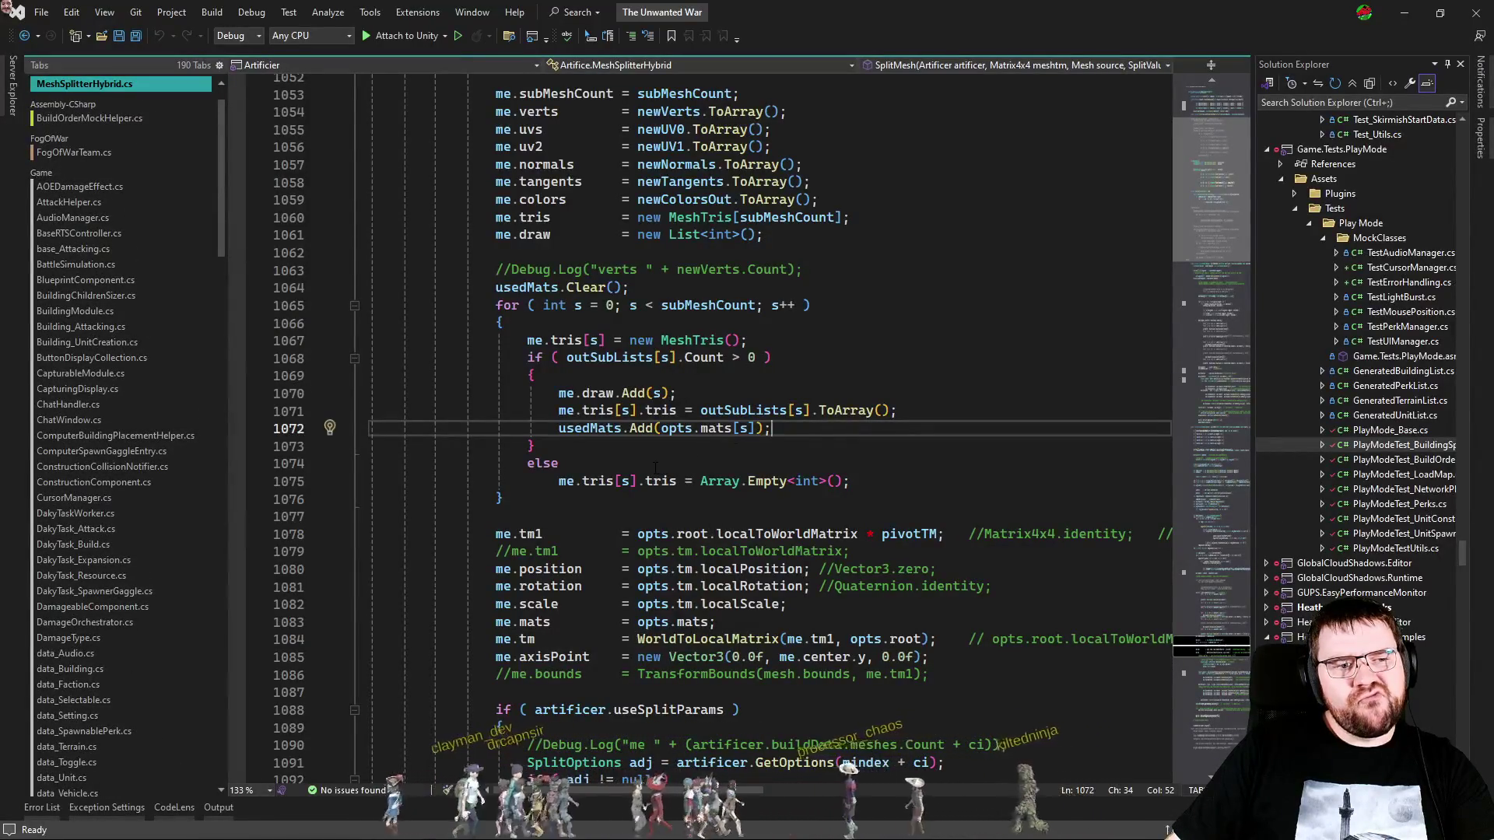
click(235, 288)
key(F5)
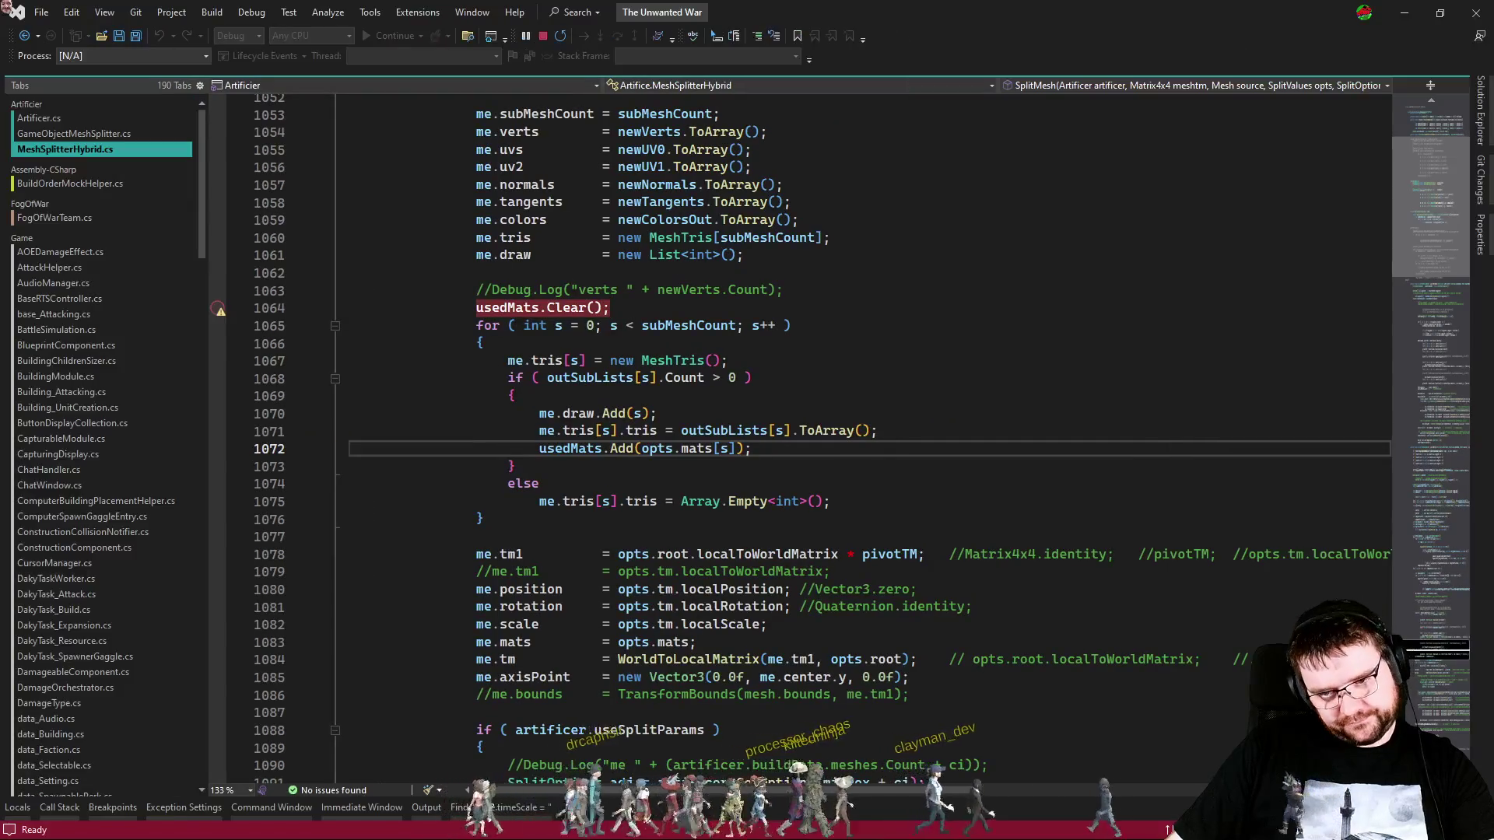
key(alt+Tab)
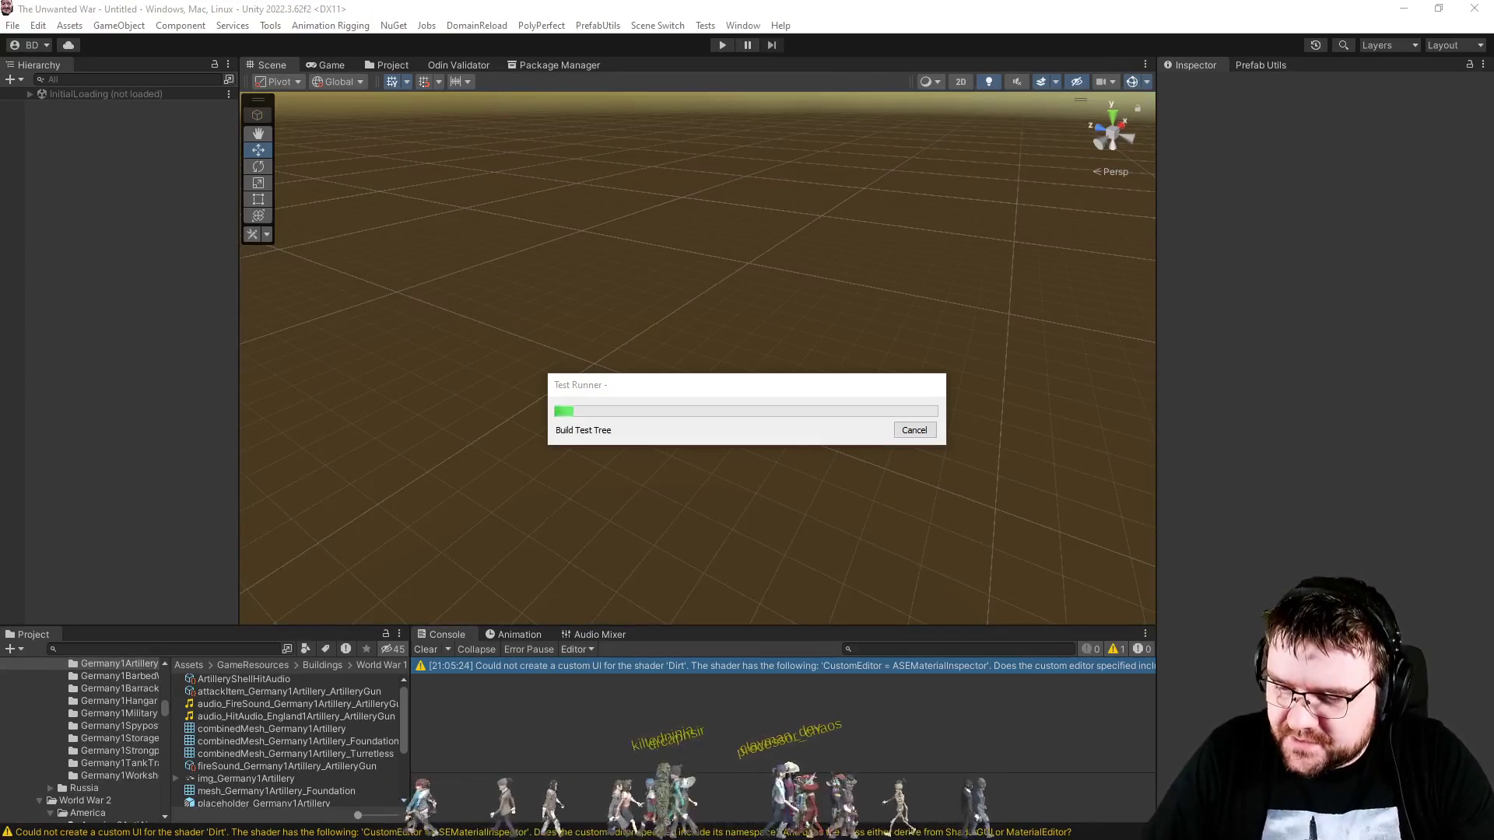
Step: Let the spawn test hit the usedMats.Clear() breakpoint, then step with F10 into the submesh loop
key(alt+Tab)
drag(752, 448, 510, 448)
click(841, 466)
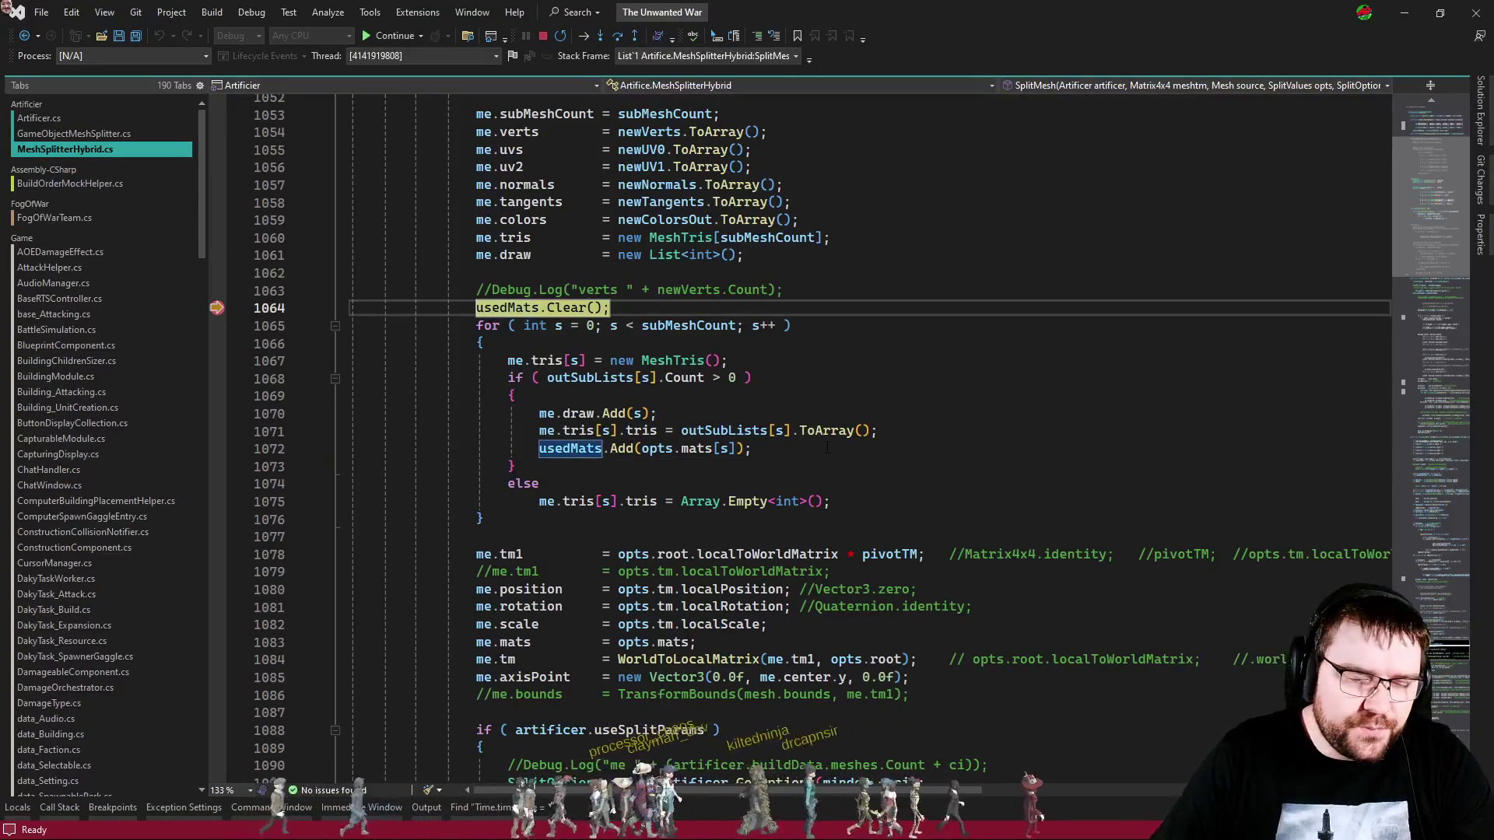
key(F10)
key(F10)
Step: Check that subMeshCount is 3 and inspect opts, then show the Call Stack
mouse_move(685, 327)
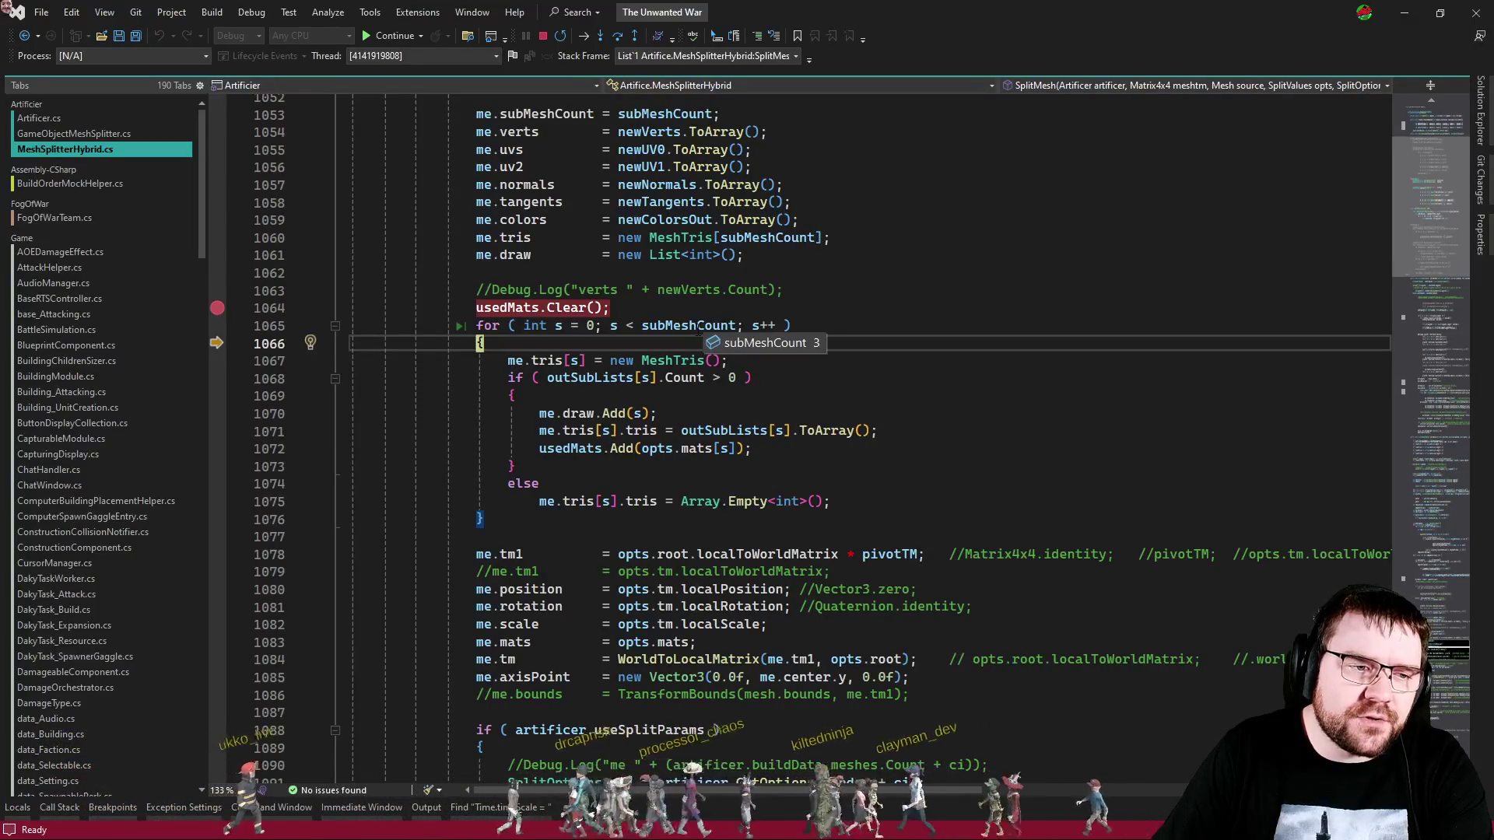
mouse_move(669, 443)
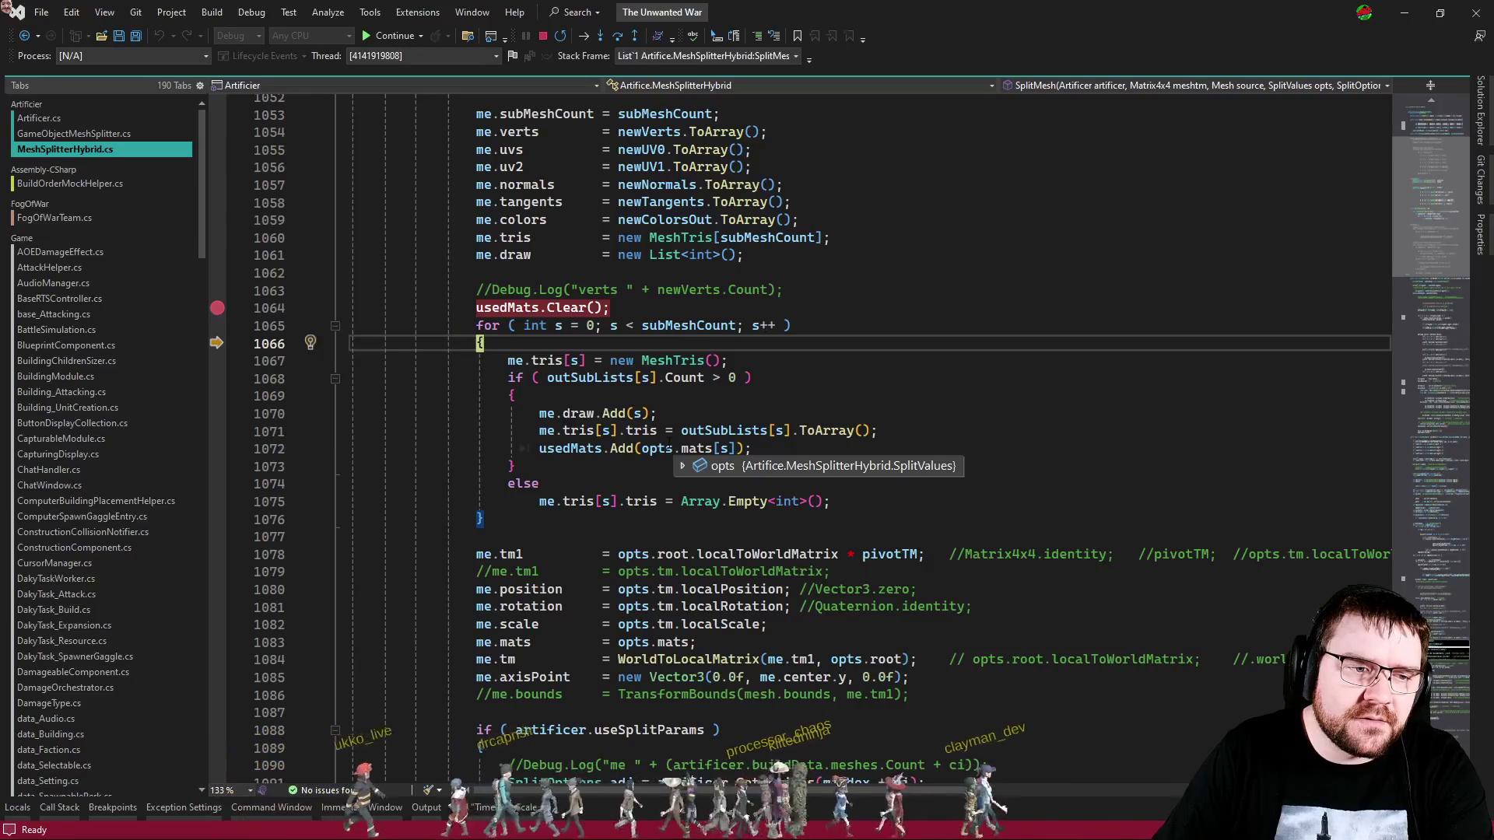
click(719, 393)
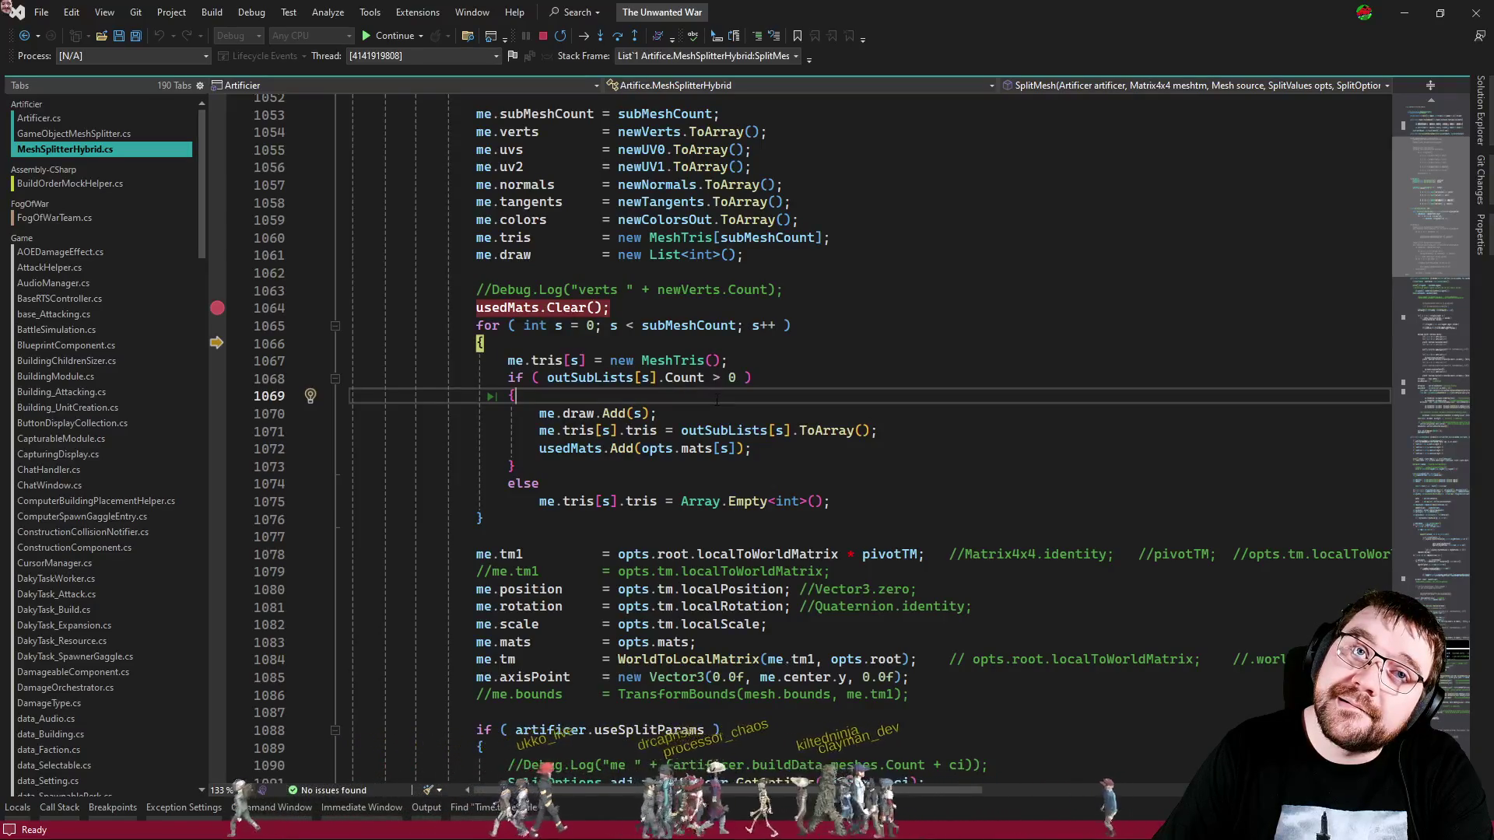
click(59, 807)
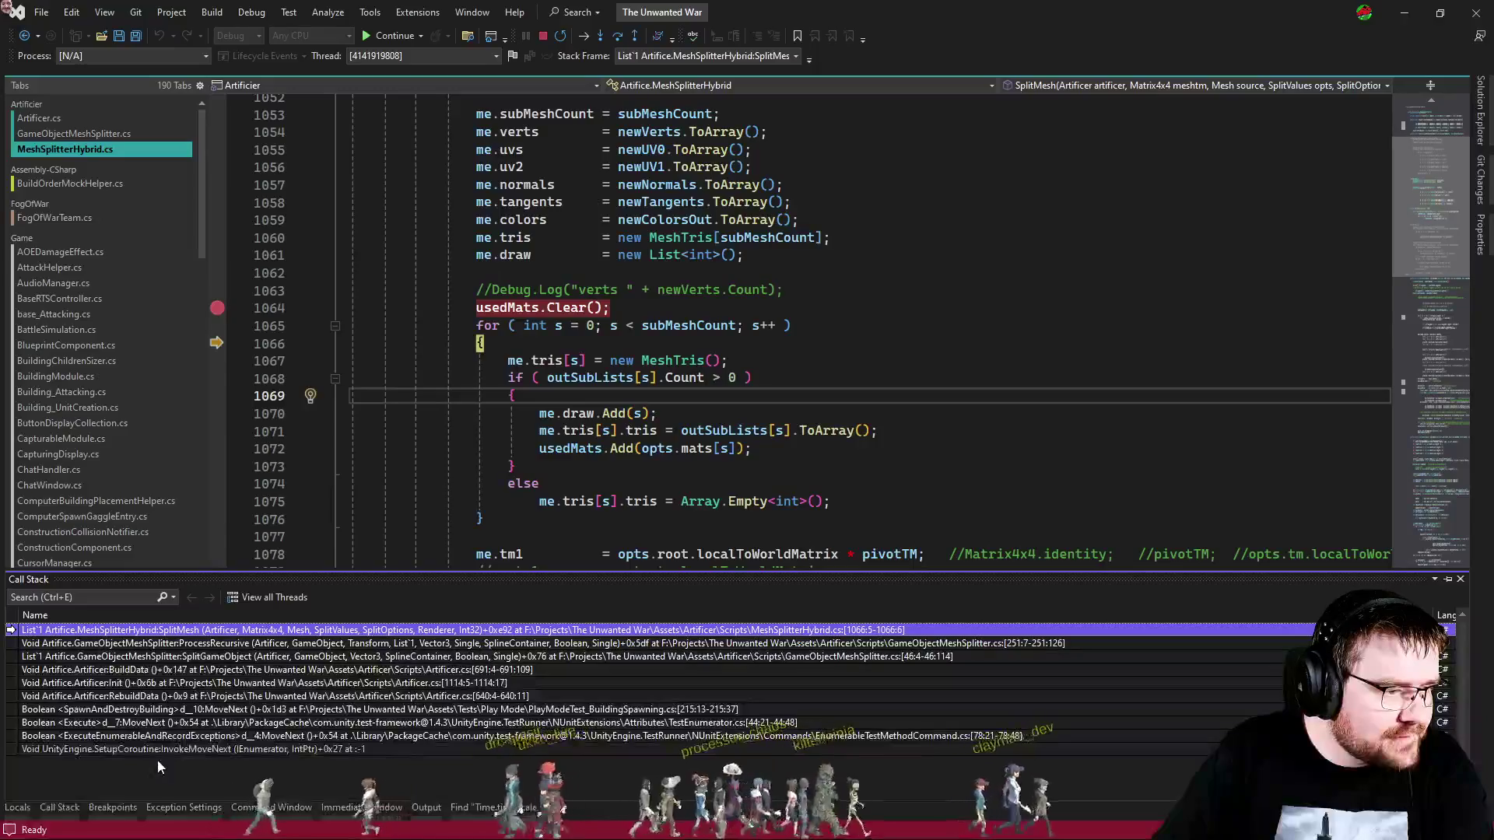
Step: Jump to the SpawnAndDestroyBuilding frame and QuickWatch the GetComponent<MeshFilter>() expression on line 213
click(156, 670)
double_click(156, 671)
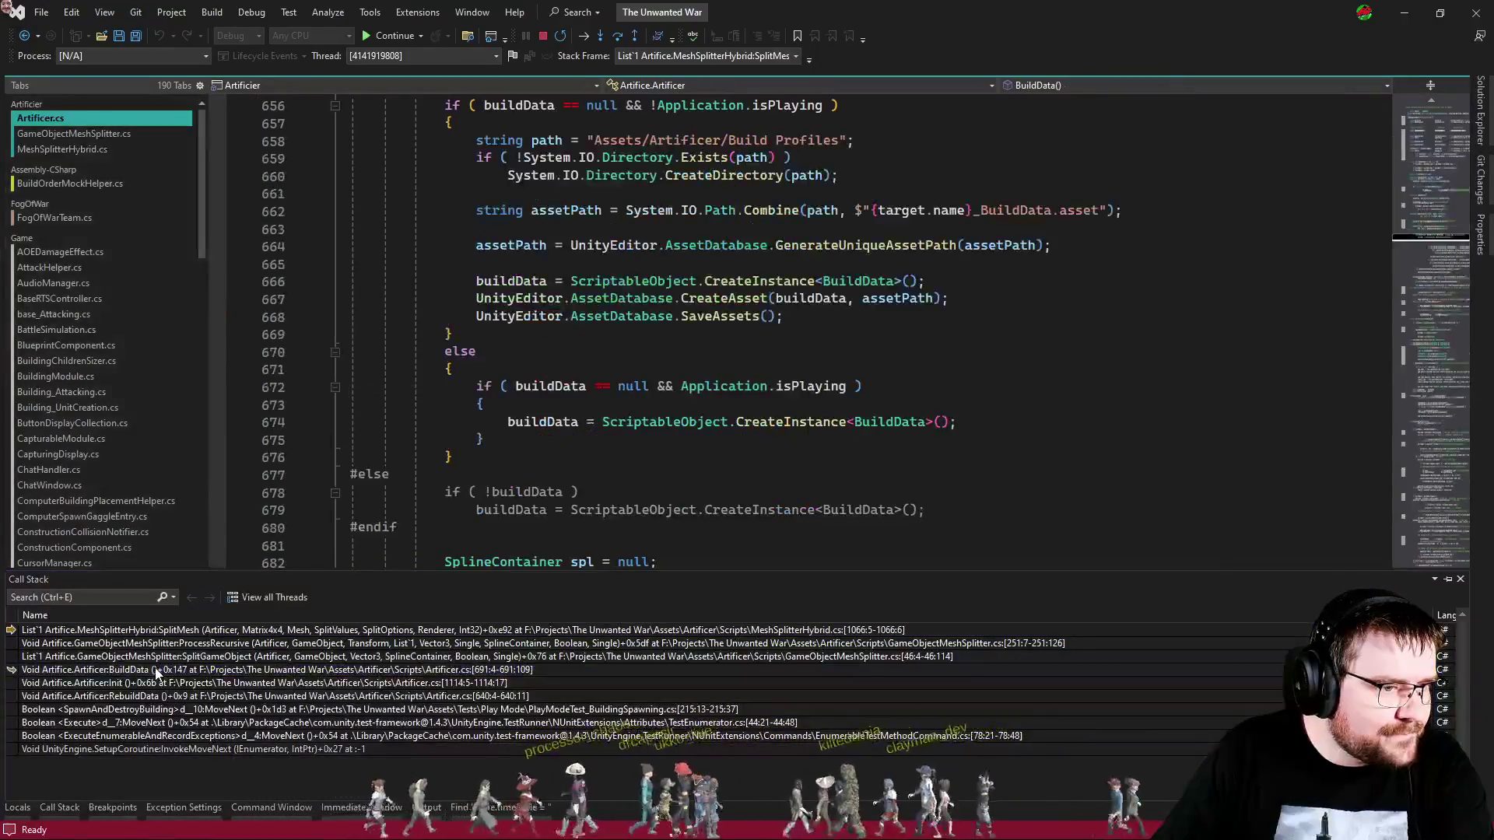
double_click(152, 684)
double_click(170, 708)
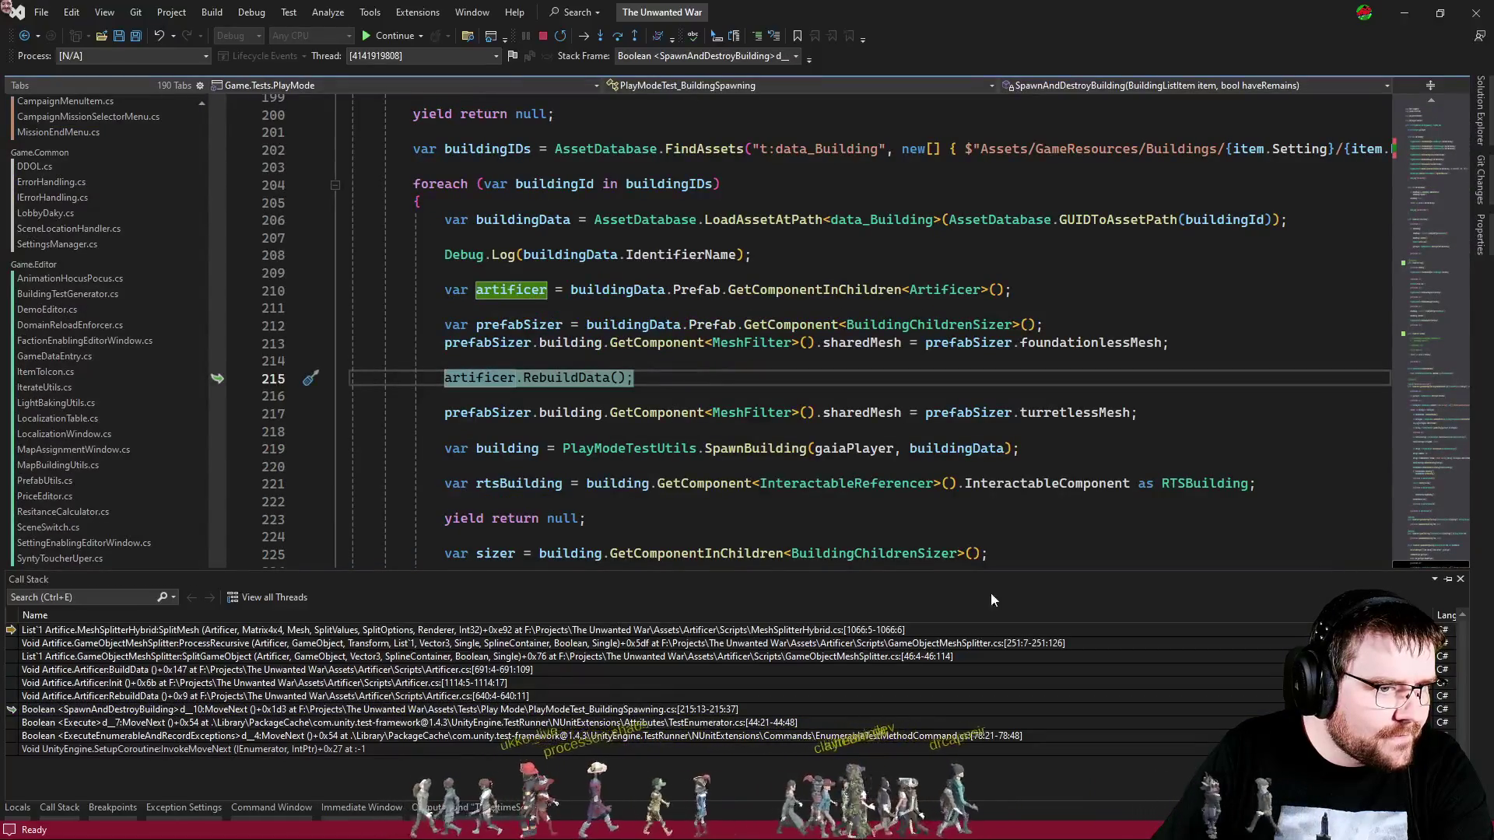
mouse_move(840, 359)
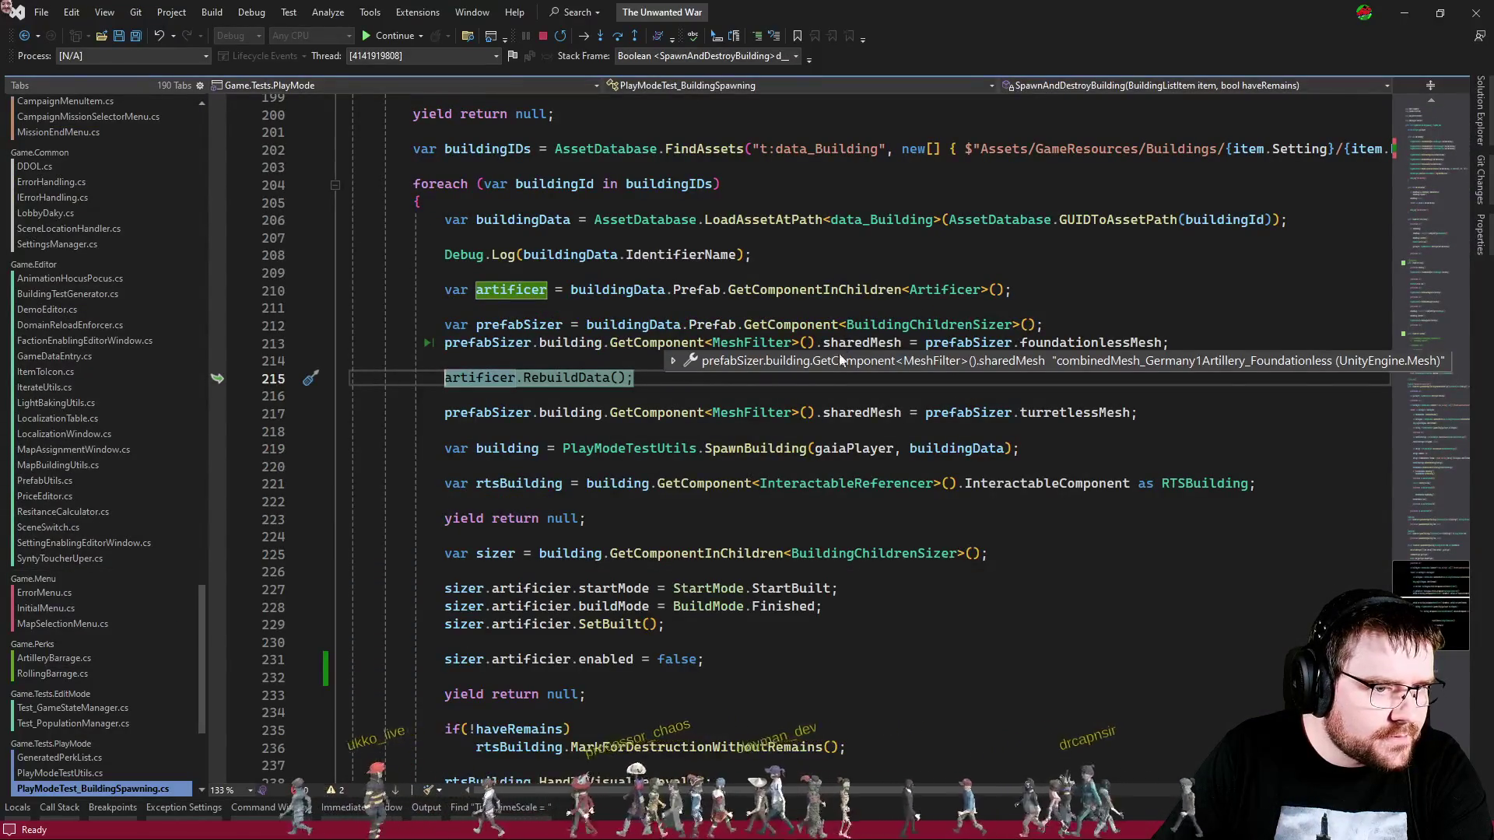
click(815, 342)
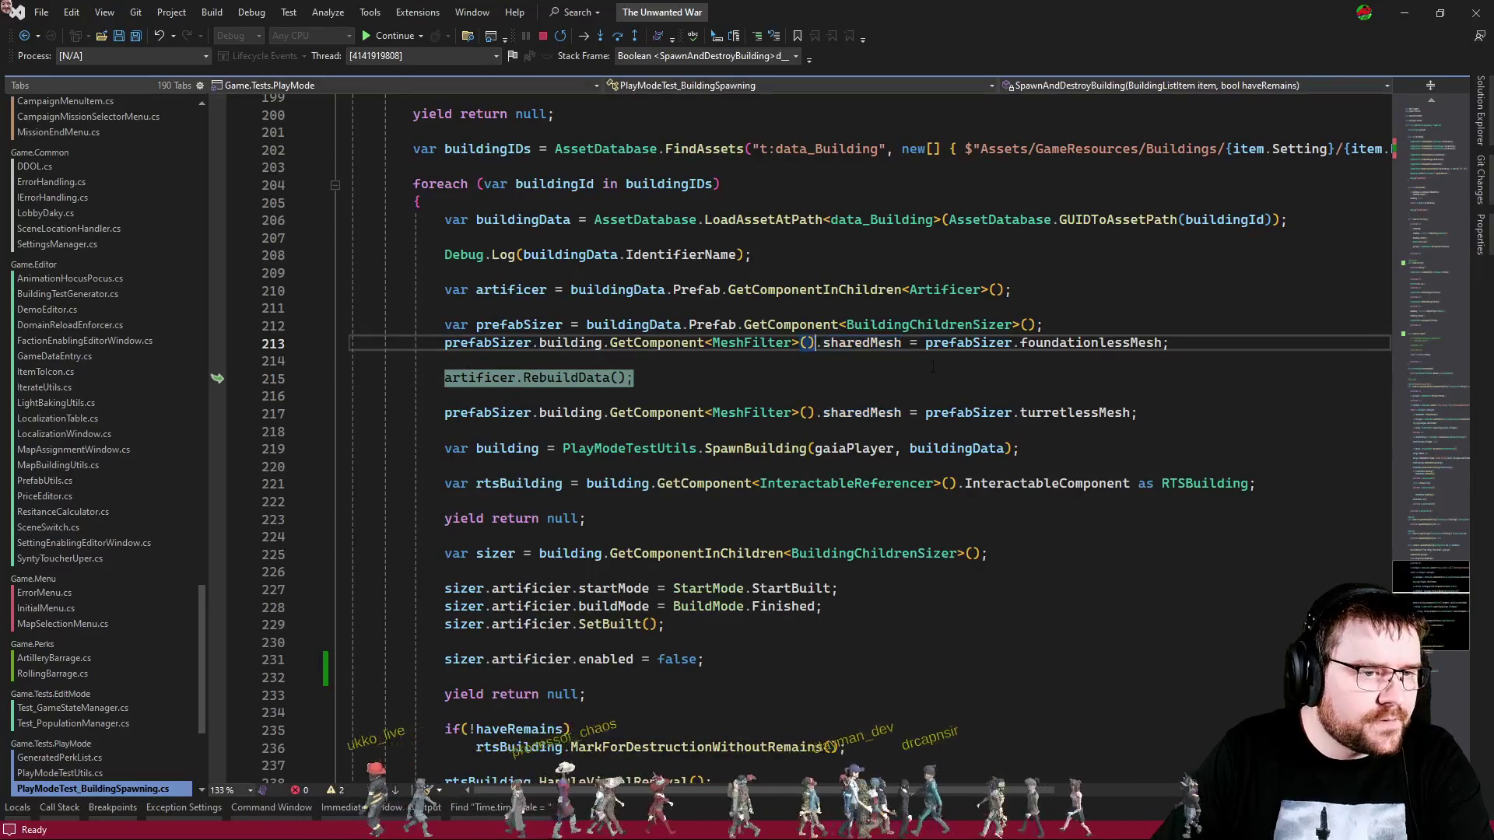
key(shift+Home)
key(shift+F9)
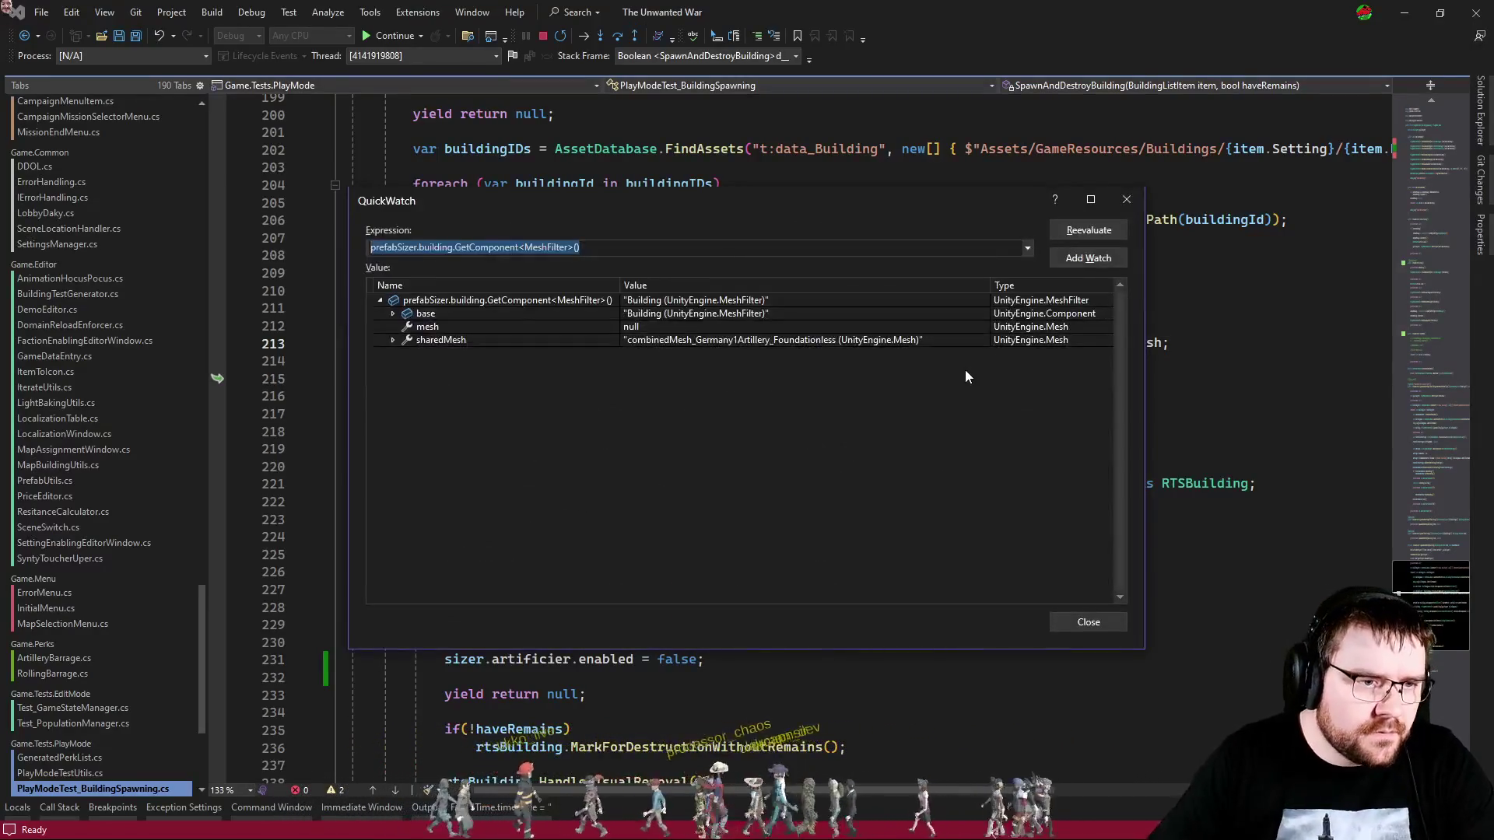
Step: Expand the MeshFilter's sharedMesh in QuickWatch, read subMeshCount 3, and close the dialog
click(392, 314)
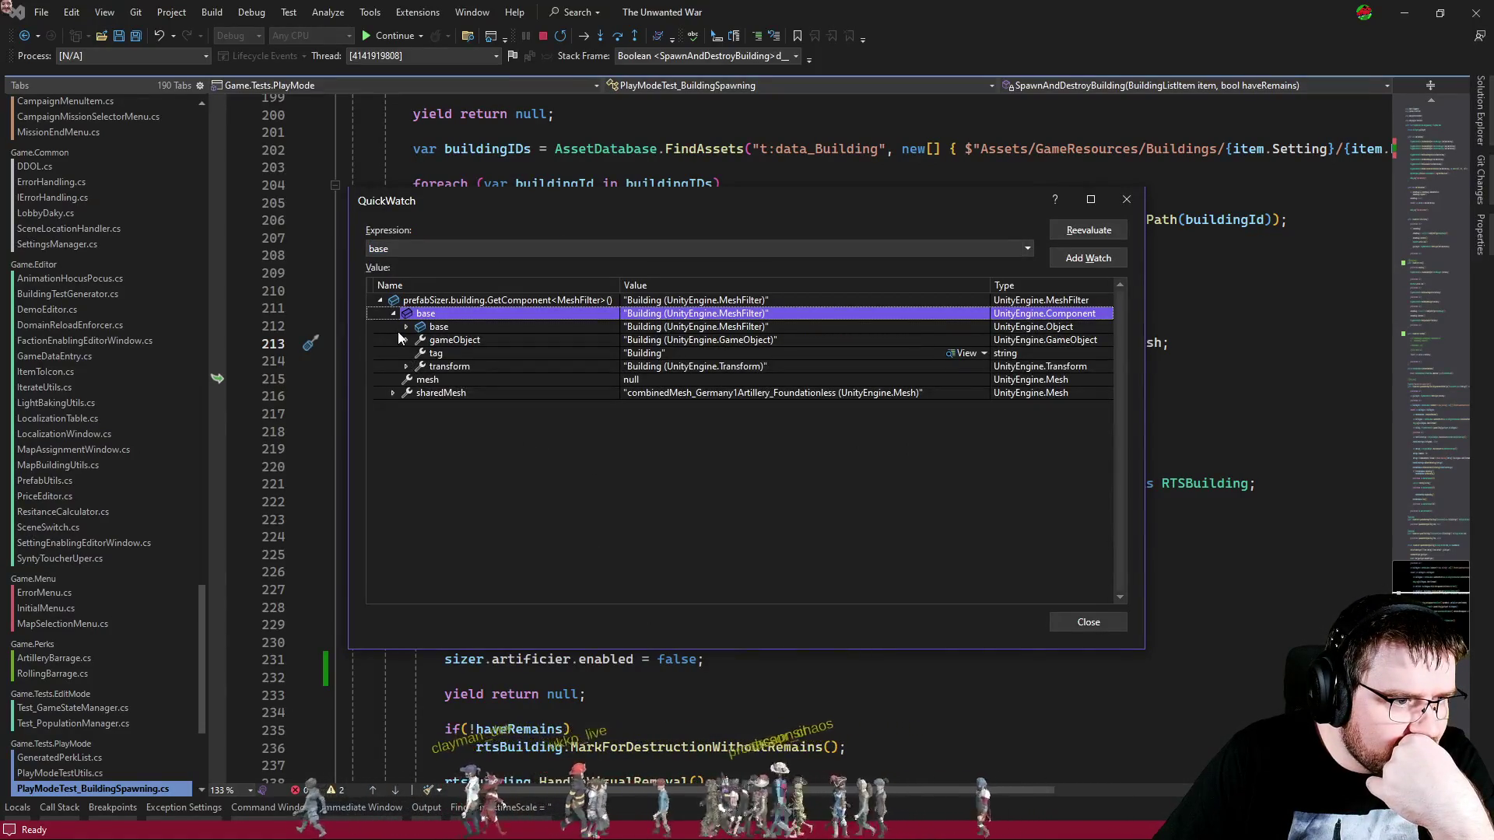
click(404, 328)
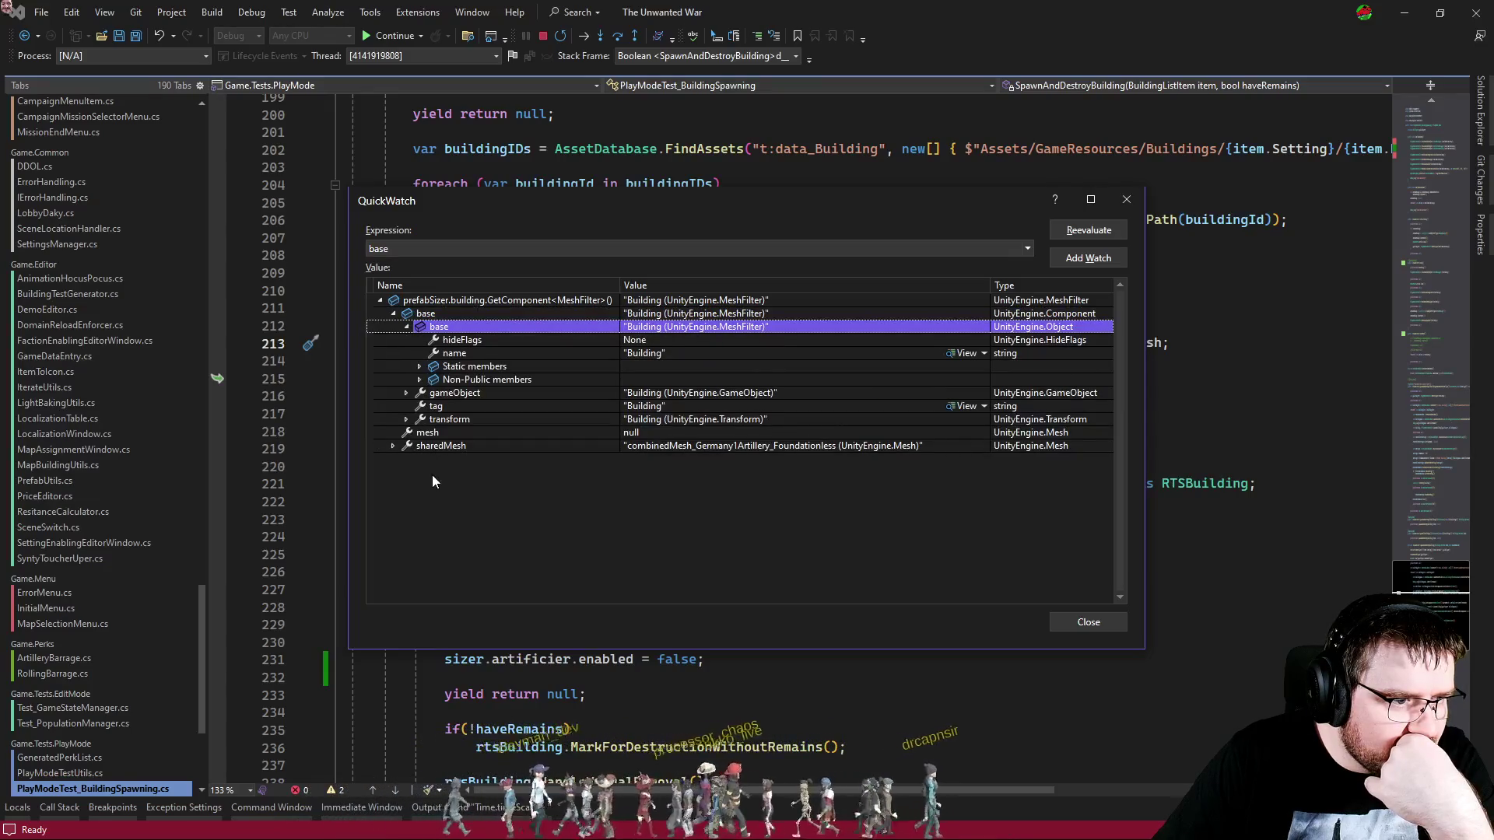
click(393, 446)
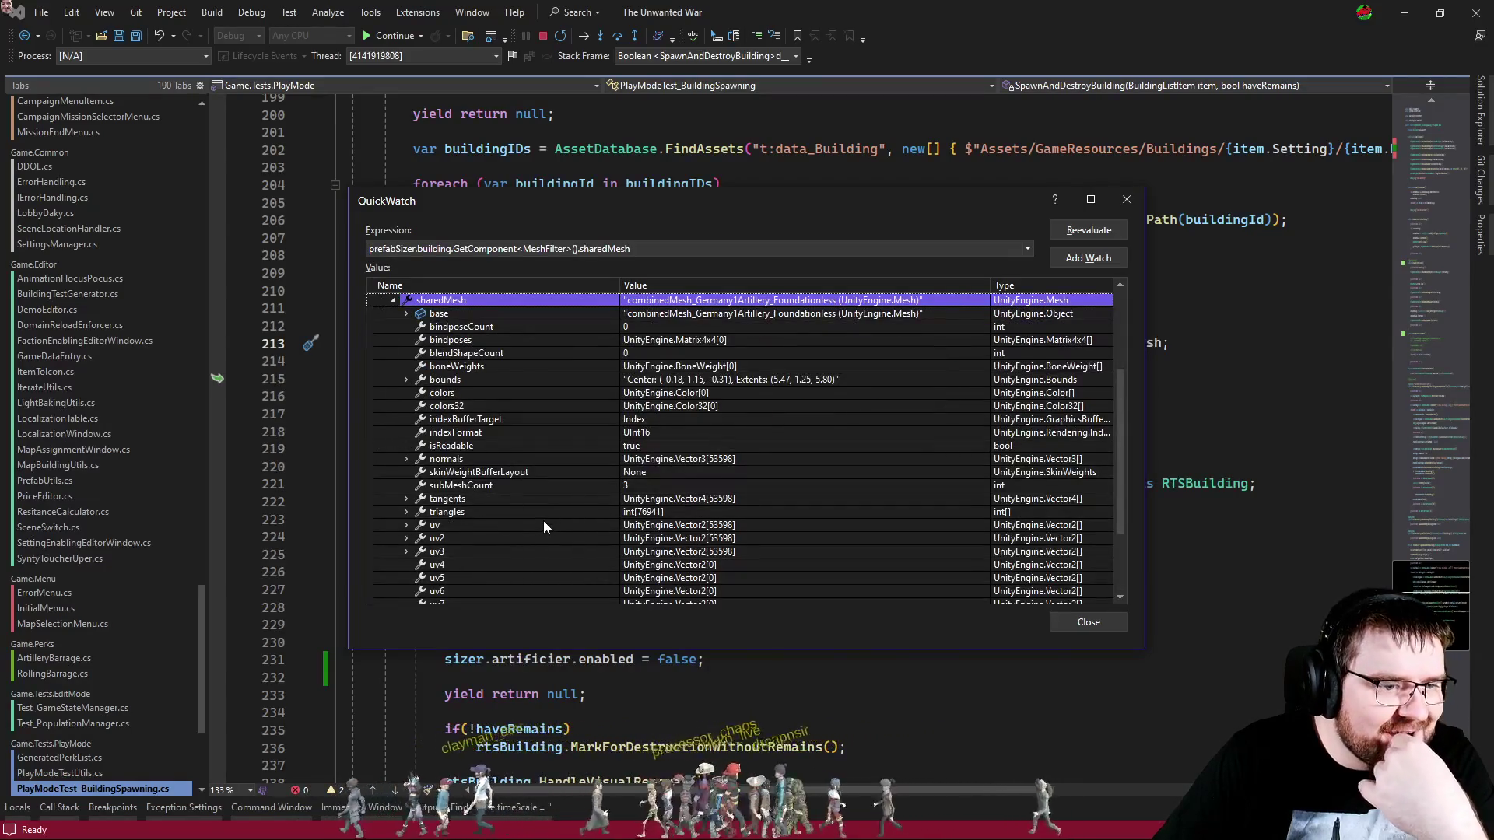
scroll(544, 521, down, 3)
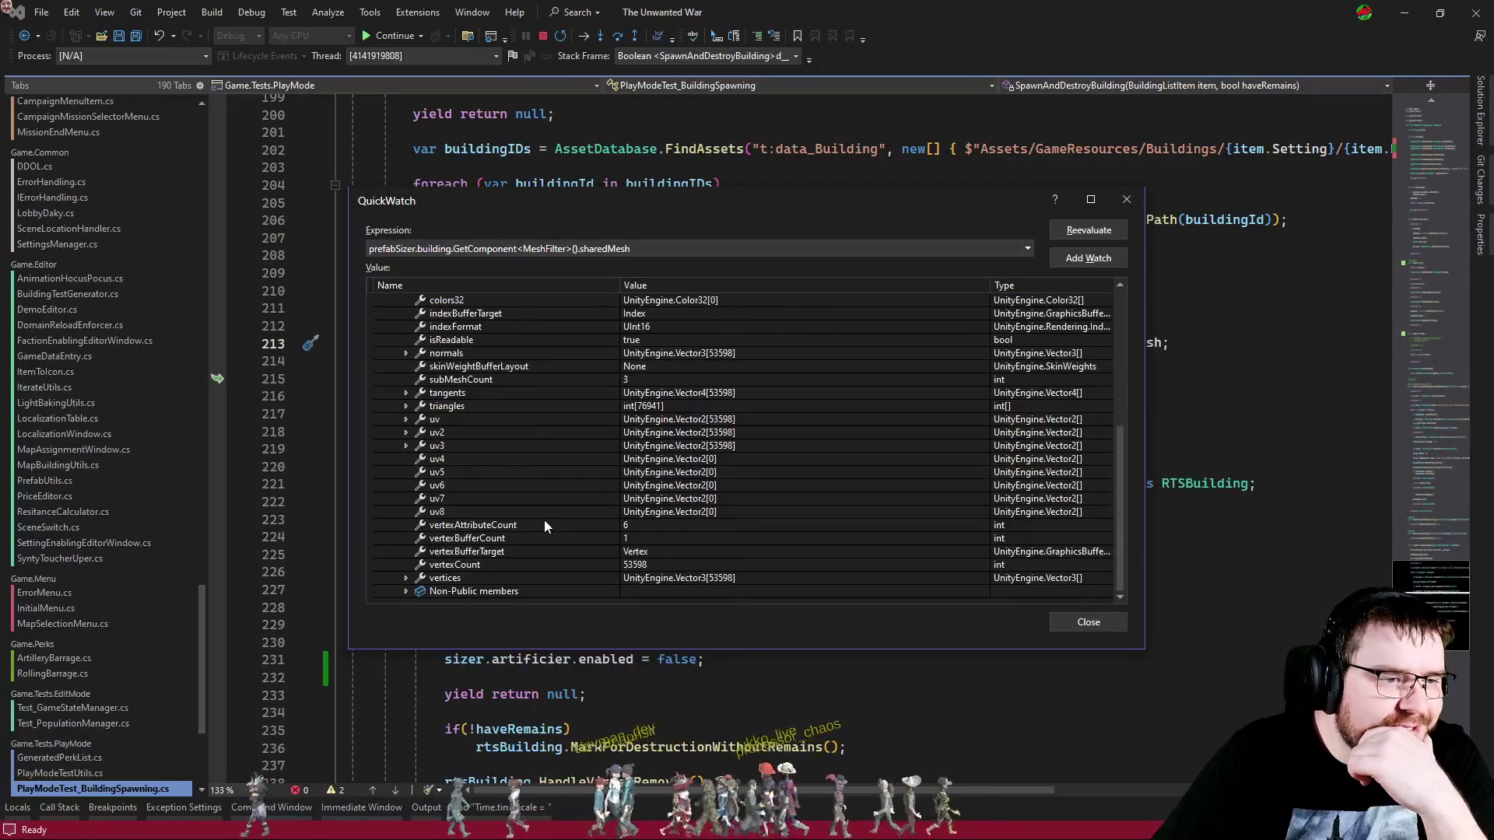
scroll(544, 515, up, 4)
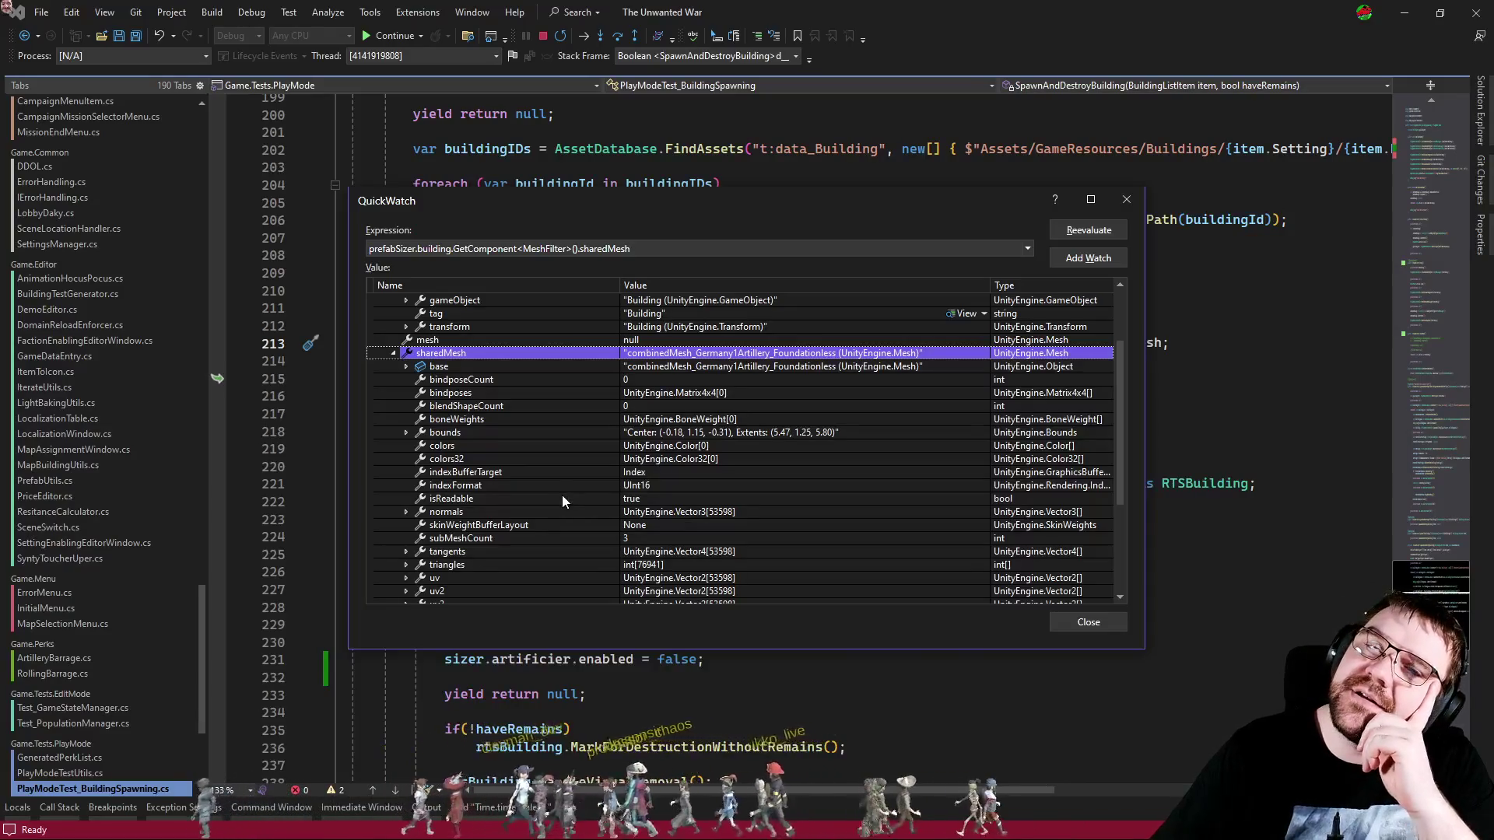
mouse_move(813, 196)
mouse_down()
mouse_move(843, 582)
mouse_move(855, 458)
mouse_up()
click(1169, 459)
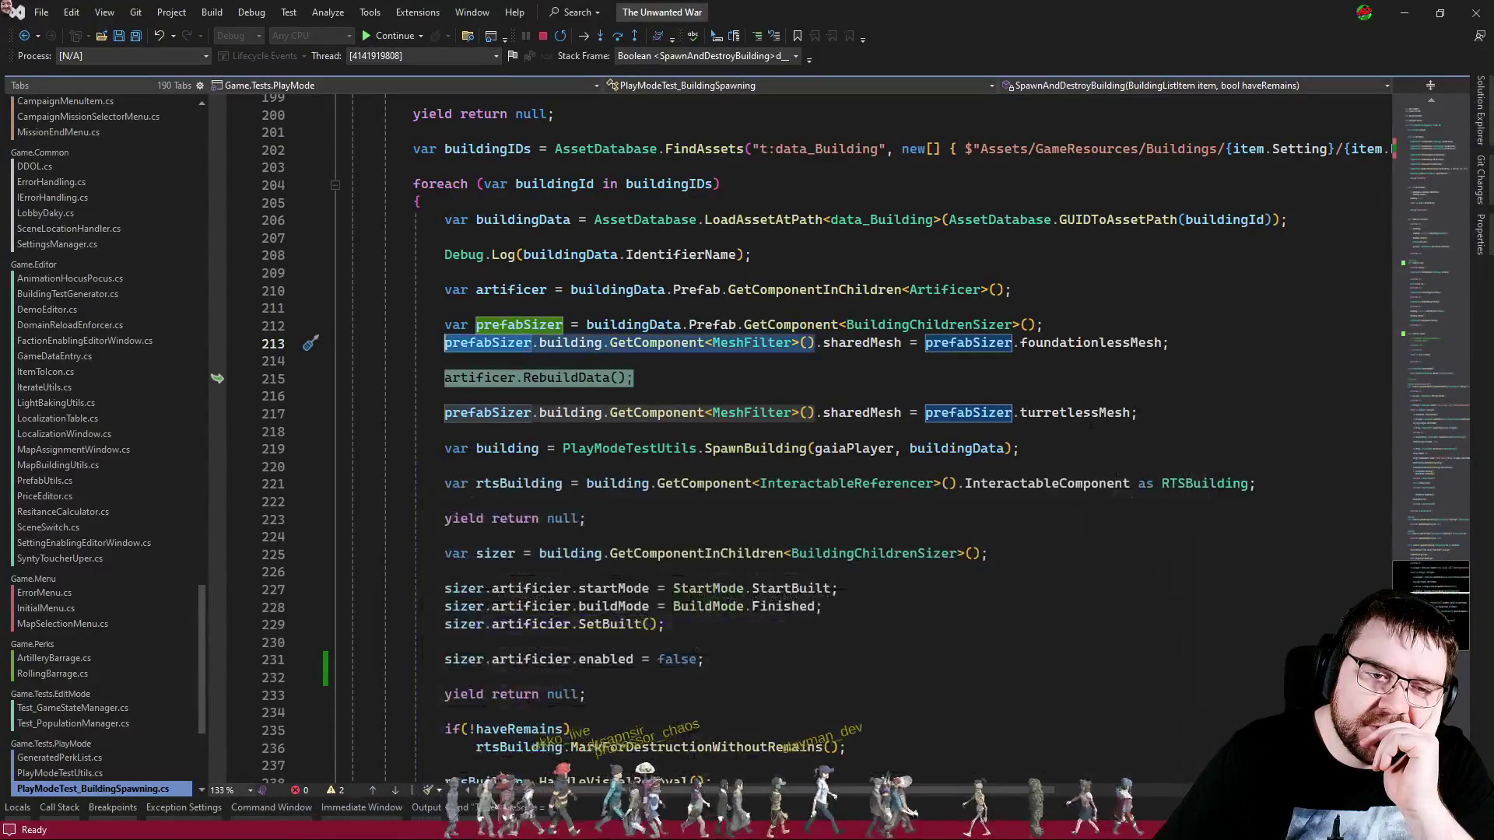
Step: Confirm turretlessMesh has subMeshCount 2, then return to the SplitMesh frame via the Call Stack
mouse_move(1069, 413)
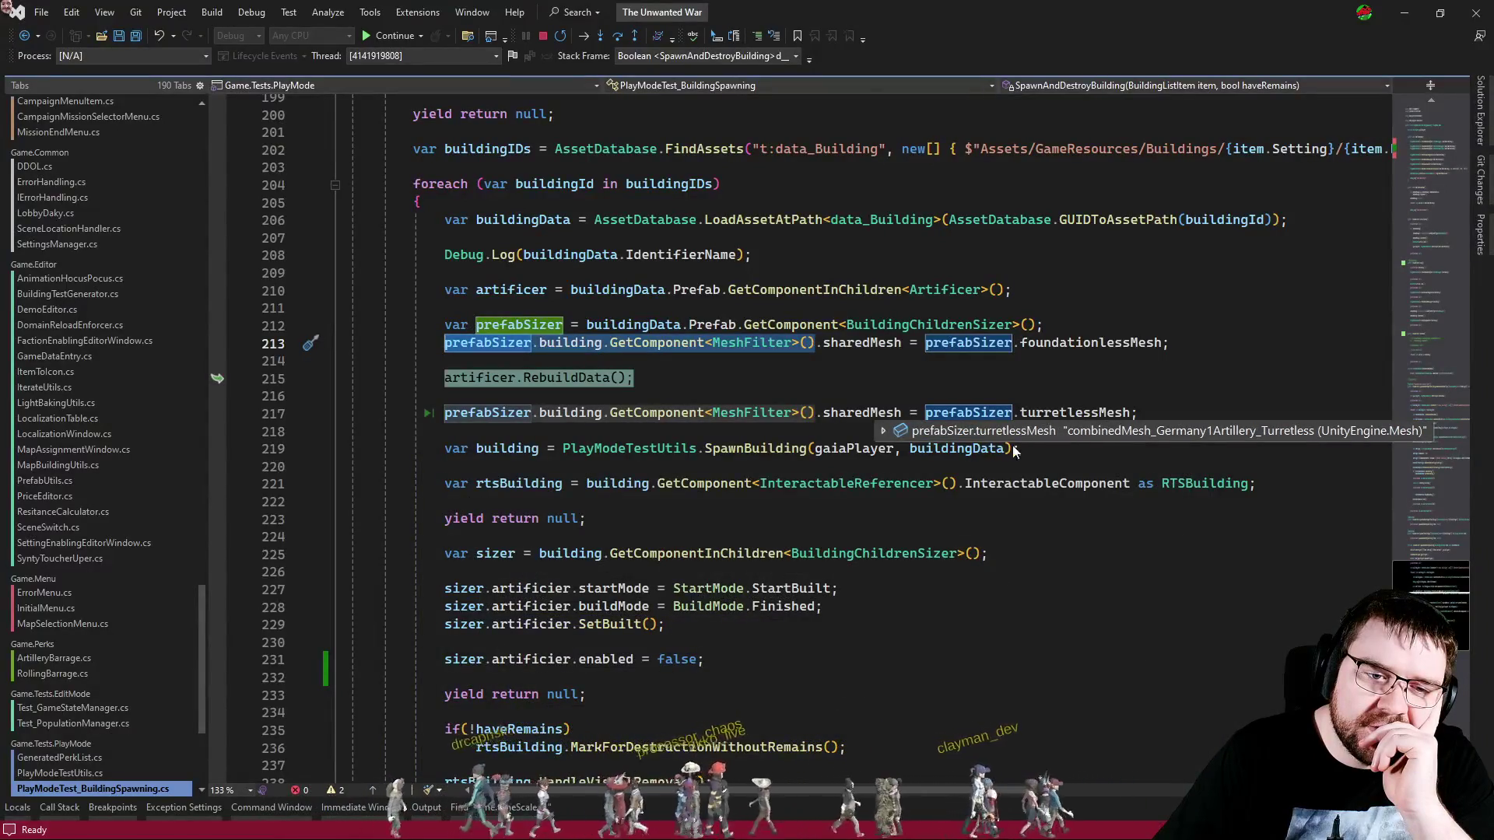
mouse_move(900, 432)
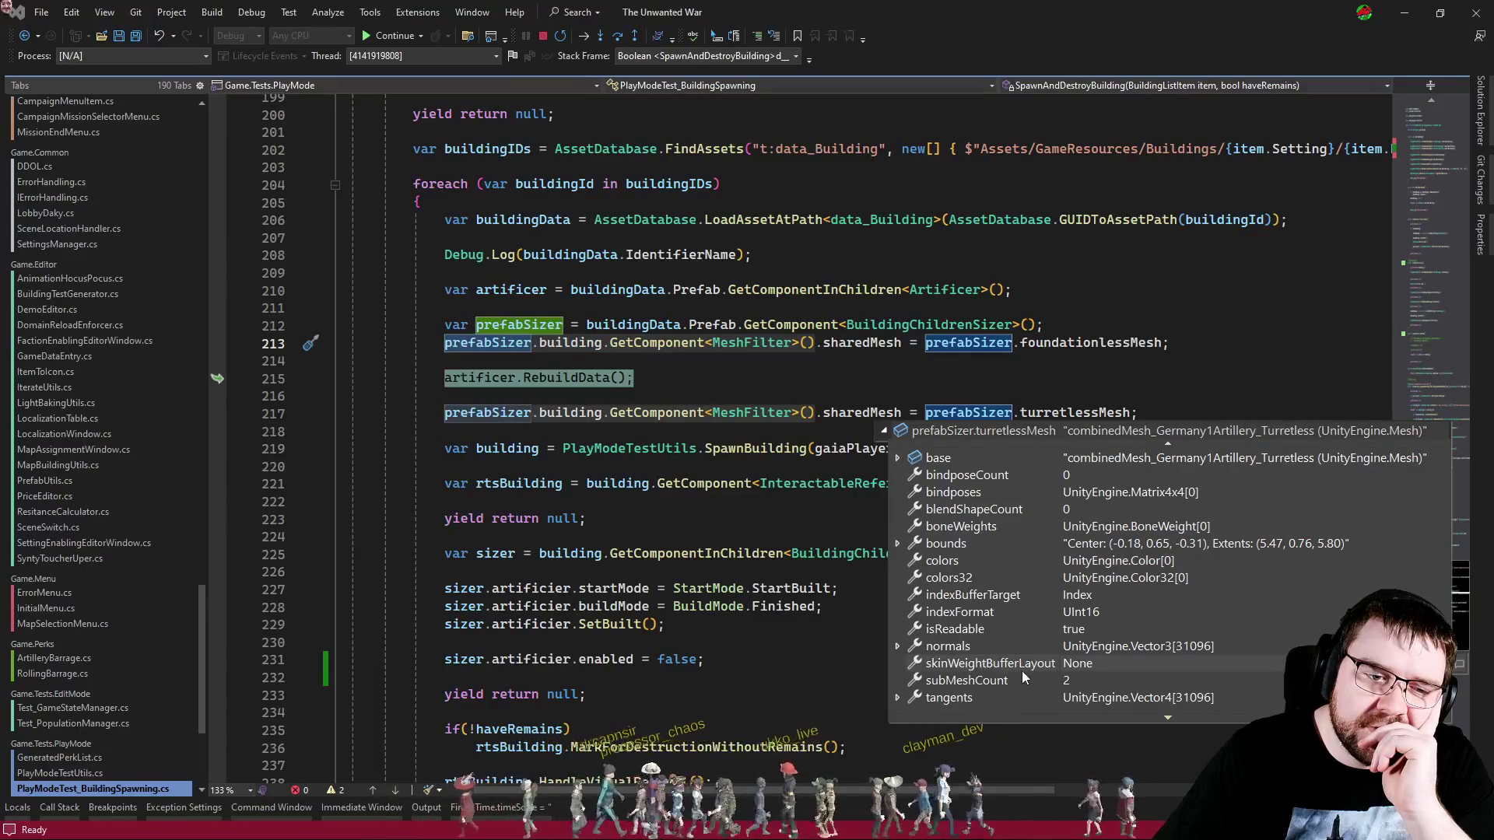
click(1043, 379)
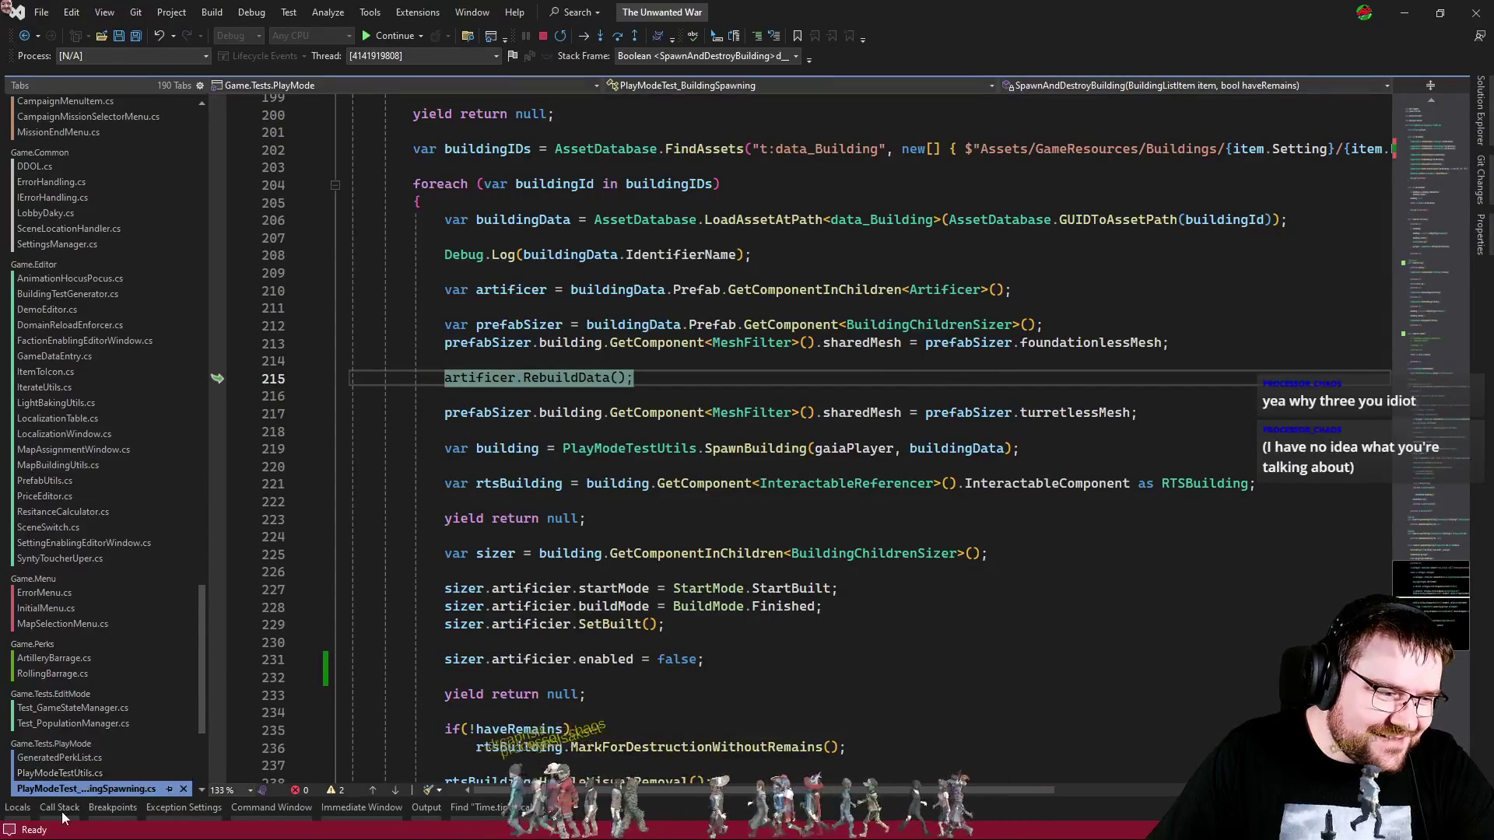
click(87, 807)
double_click(150, 634)
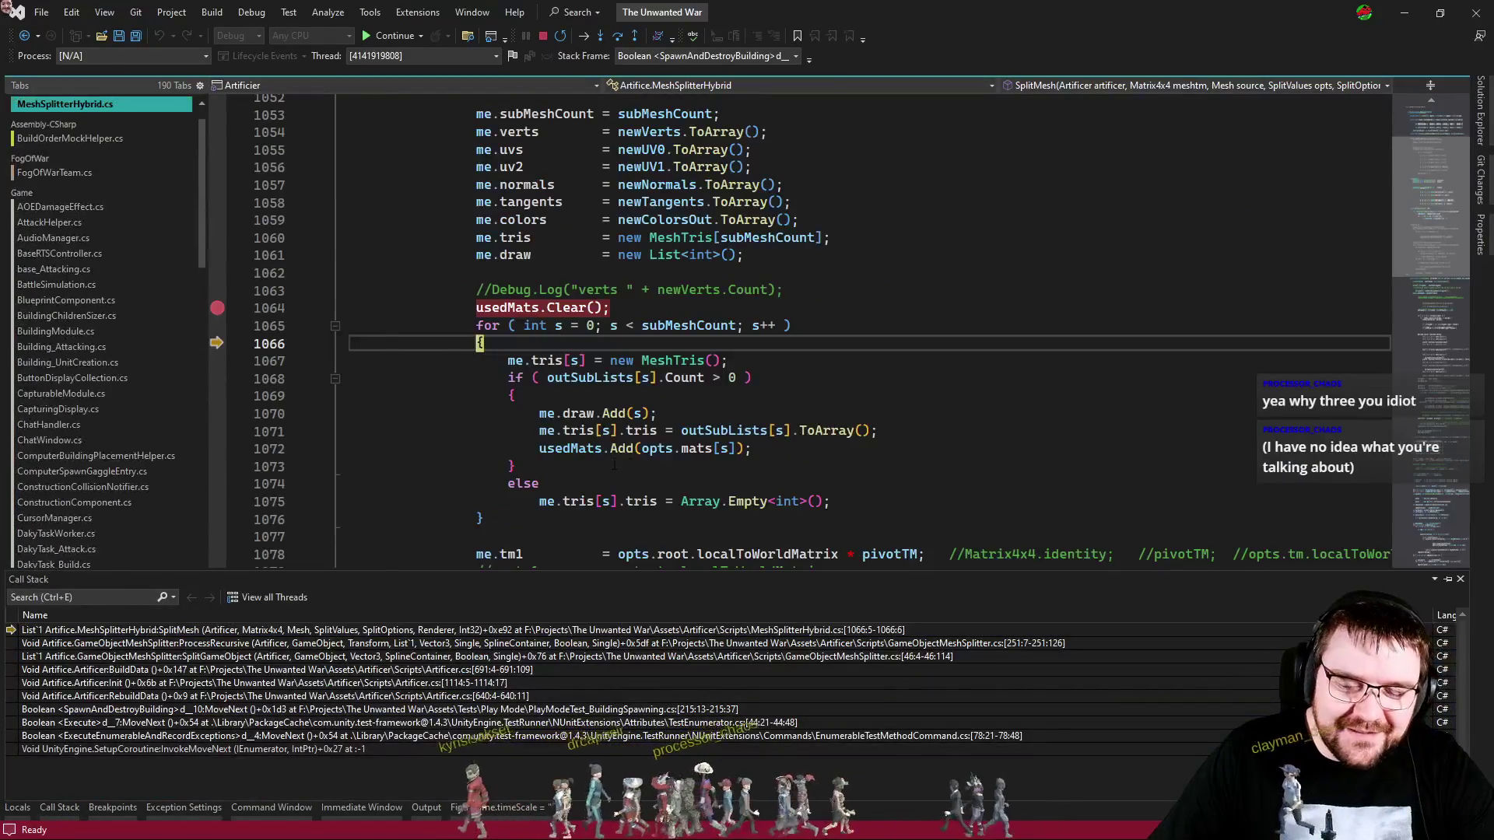